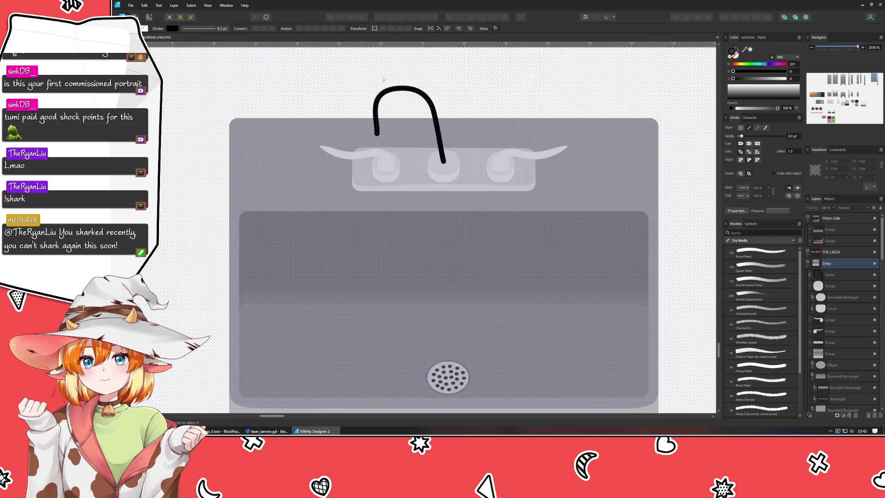
# Step: Drag the faucet curve's nodes and left leg down-right, raising its top into an arch
pyautogui.moveTo(348, 72); pyautogui.dragTo(441, 144)
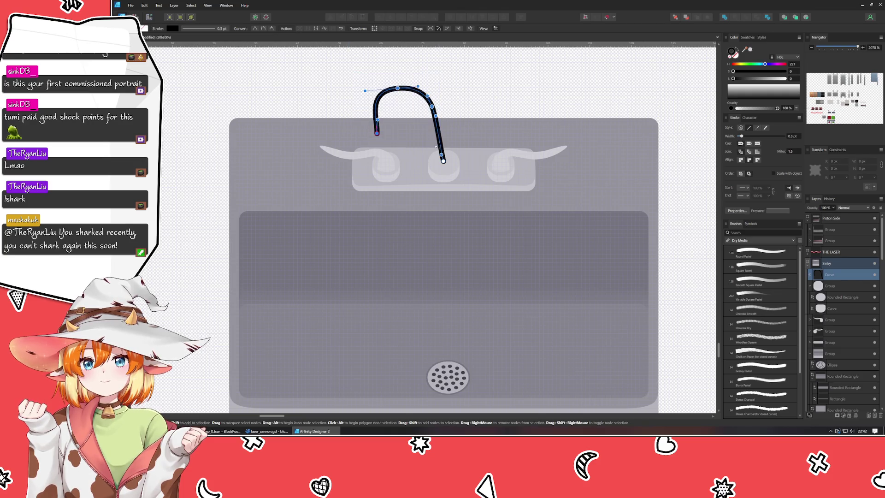
pyautogui.moveTo(376, 134)
pyautogui.mouseDown()
pyautogui.moveTo(380, 178)
pyautogui.moveTo(384, 149)
pyautogui.mouseUp()
pyautogui.click(375, 95)
pyautogui.click(382, 154)
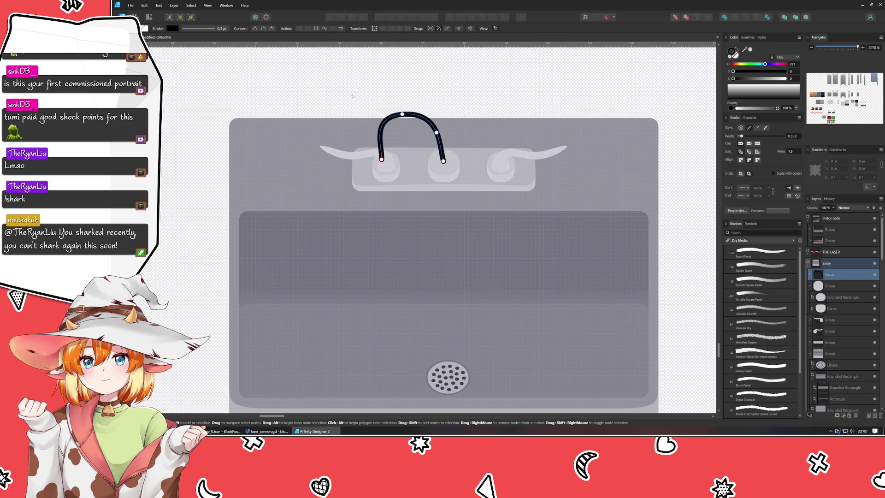
pyautogui.moveTo(383, 159)
pyautogui.mouseDown()
pyautogui.moveTo(396, 179)
pyautogui.moveTo(391, 172)
pyautogui.mouseUp()
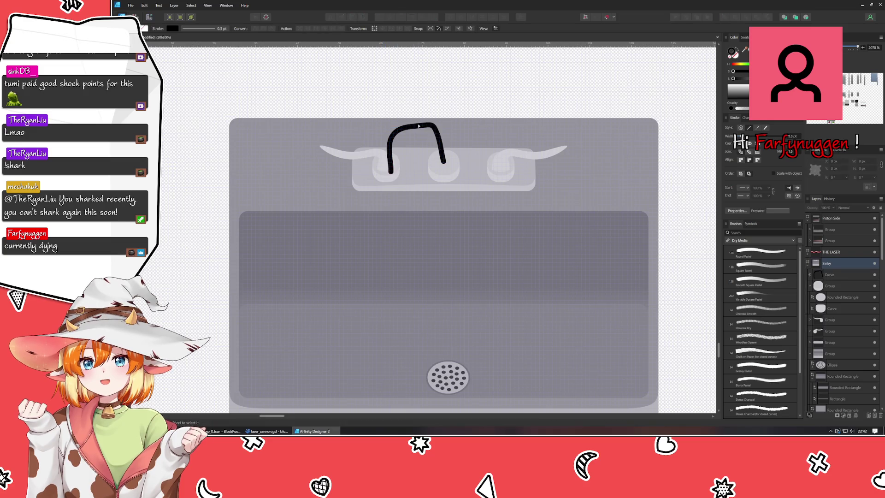
pyautogui.moveTo(411, 125); pyautogui.dragTo(421, 119)
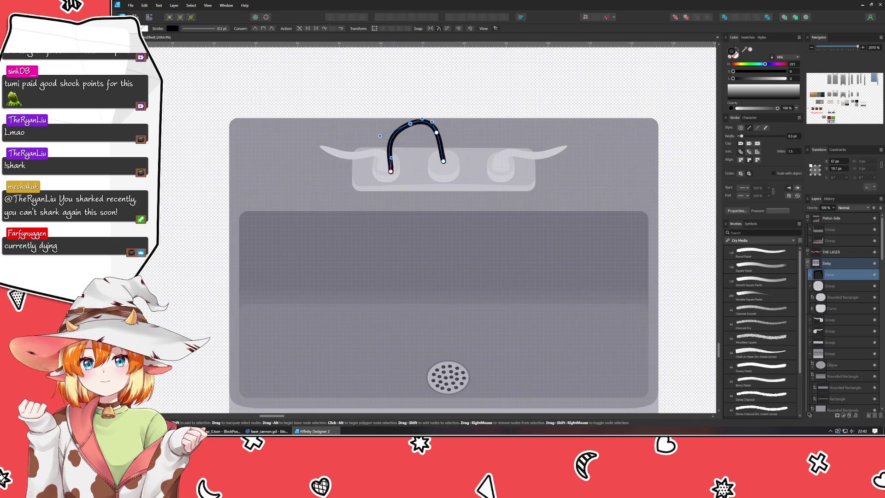
pyautogui.moveTo(391, 159)
pyautogui.mouseDown()
pyautogui.moveTo(406, 162)
pyautogui.moveTo(390, 158)
pyautogui.mouseUp()
pyautogui.click(383, 110)
# Step: Shift the middle and bottom nodes into a hook, then raise and shorten the left arc's end
pyautogui.click(392, 152)
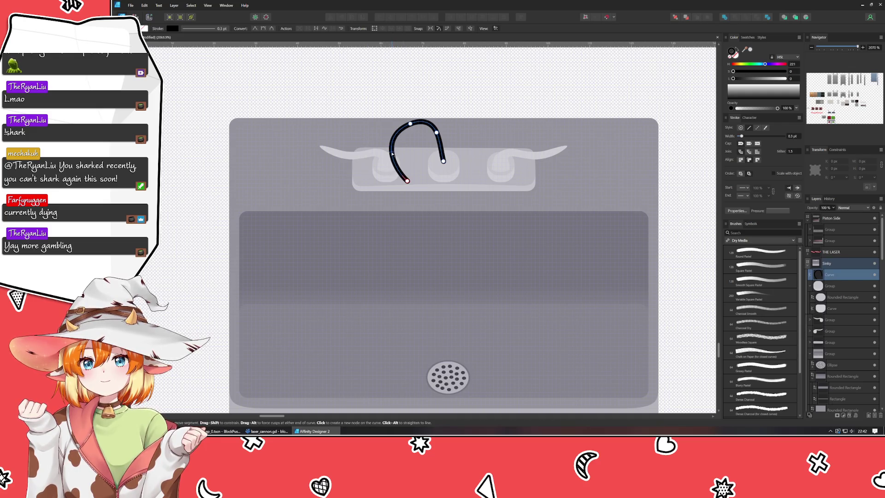
pyautogui.moveTo(340, 94)
pyautogui.mouseDown()
pyautogui.moveTo(414, 188)
pyautogui.moveTo(405, 192)
pyautogui.moveTo(404, 232)
pyautogui.mouseUp()
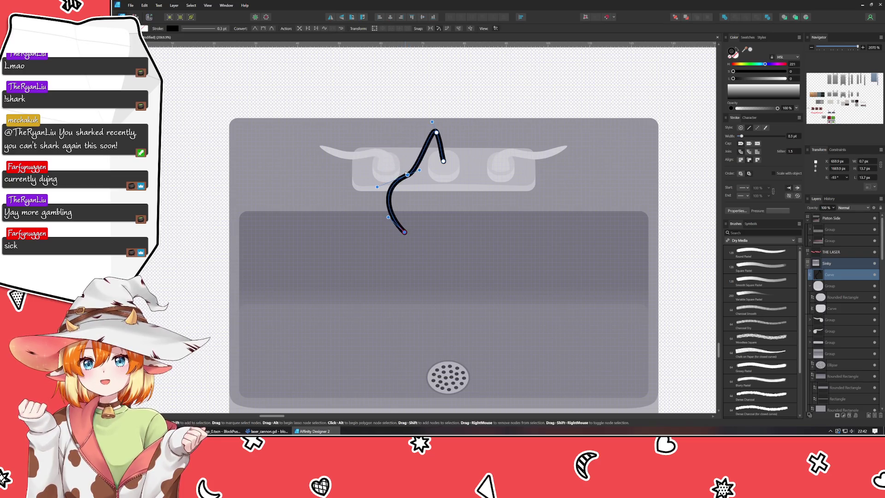
pyautogui.click(406, 175)
pyautogui.keyDown('shift'); pyautogui.click(404, 232); pyautogui.keyUp('shift')
pyautogui.moveTo(407, 178)
pyautogui.mouseDown()
pyautogui.moveTo(396, 147)
pyautogui.moveTo(431, 138)
pyautogui.moveTo(405, 139)
pyautogui.mouseUp()
pyautogui.click(409, 172)
pyautogui.moveTo(407, 230); pyautogui.dragTo(391, 199)
pyautogui.click(405, 58)
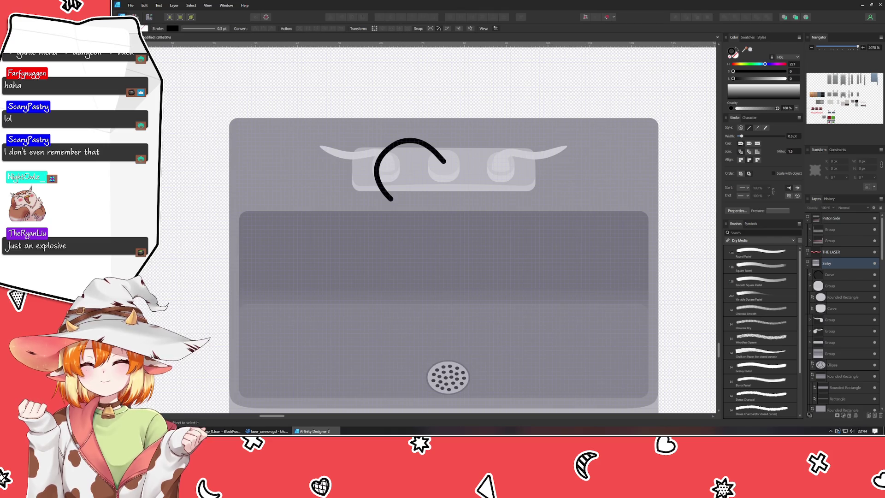
pyautogui.scroll(-5, 199, 271)
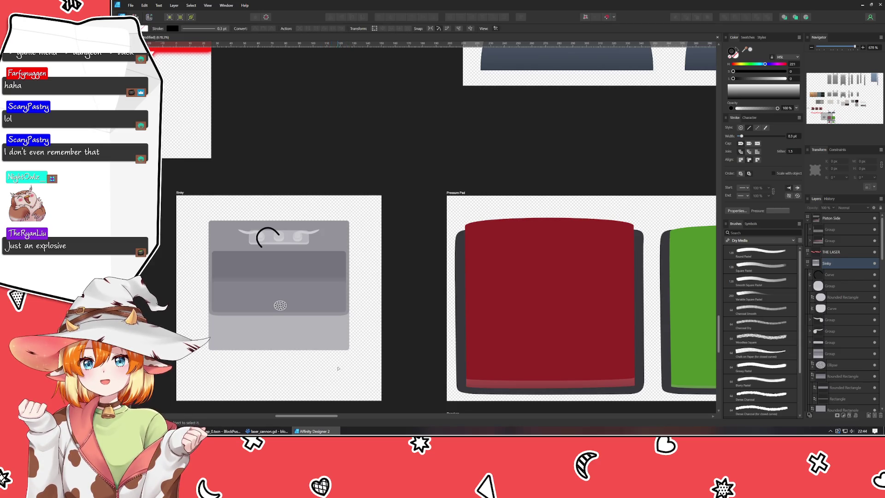
pyautogui.scroll(-4, 338, 368)
pyautogui.scroll(-3, 338, 369)
pyautogui.scroll(3, 332, 341)
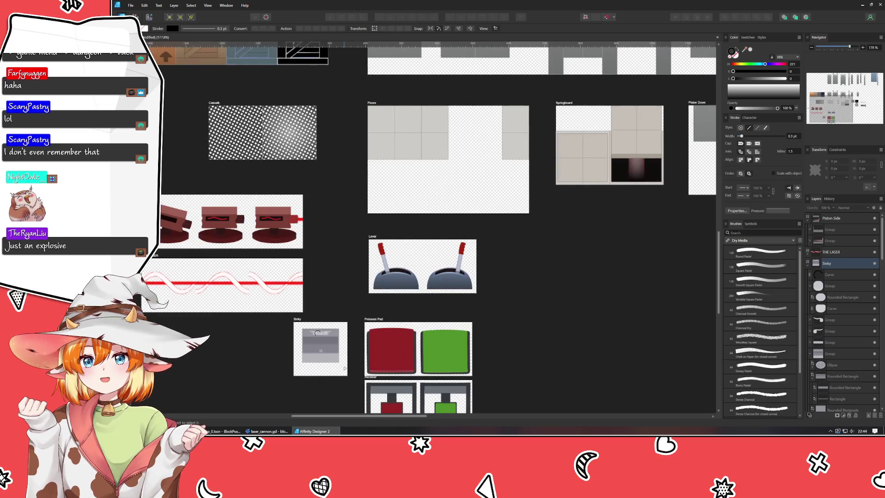
pyautogui.scroll(-1, 329, 318)
pyautogui.scroll(-2, 404, 287)
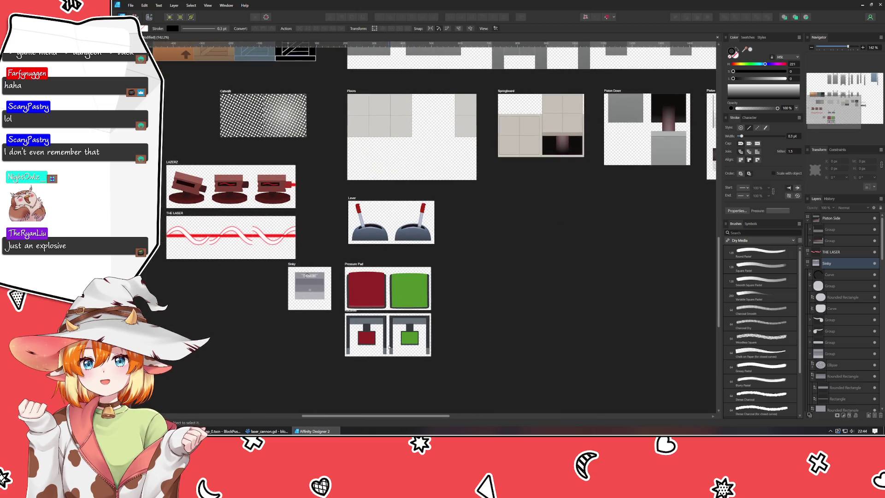
pyautogui.scroll(3, 264, 322)
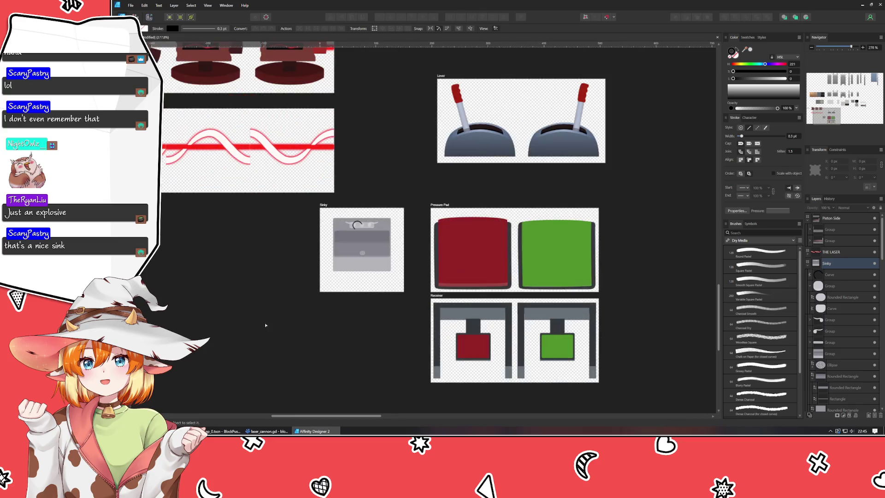
pyautogui.scroll(4, 382, 239)
pyautogui.scroll(3, 382, 239)
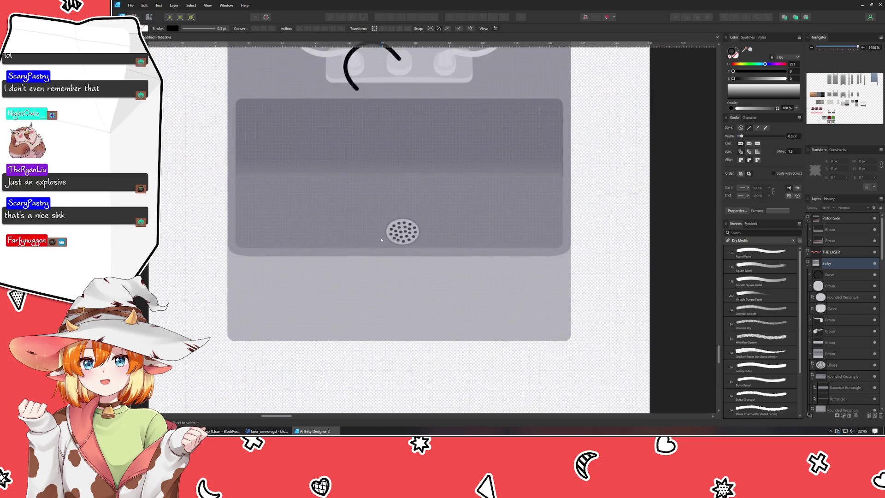
pyautogui.scroll(-1, 367, 254)
pyautogui.moveTo(367, 255)
pyautogui.mouseDown()
pyautogui.moveTo(355, 327)
pyautogui.moveTo(379, 317)
pyautogui.mouseUp()
# Step: Add a node to the faucet curve, bulge its upper arc, and lengthen its end toward the basin
pyautogui.click(354, 208)
pyautogui.doubleClick(355, 207)
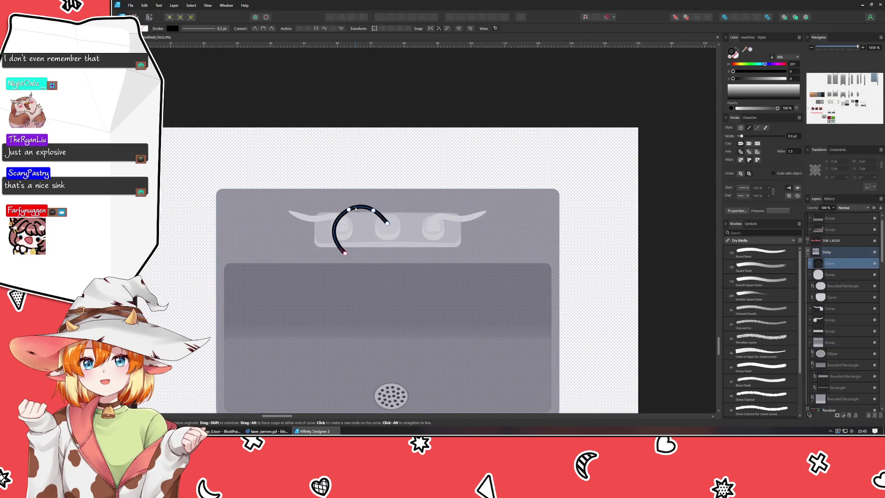
pyautogui.click(383, 221)
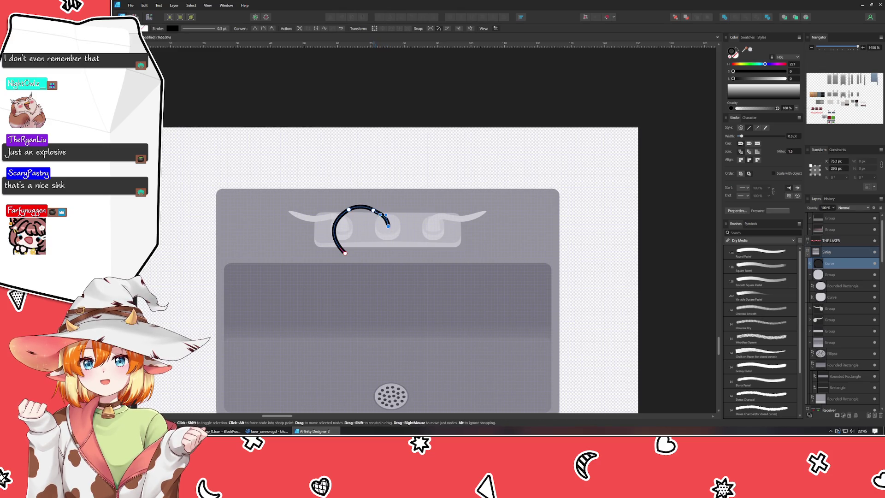
pyautogui.moveTo(374, 211); pyautogui.dragTo(379, 199)
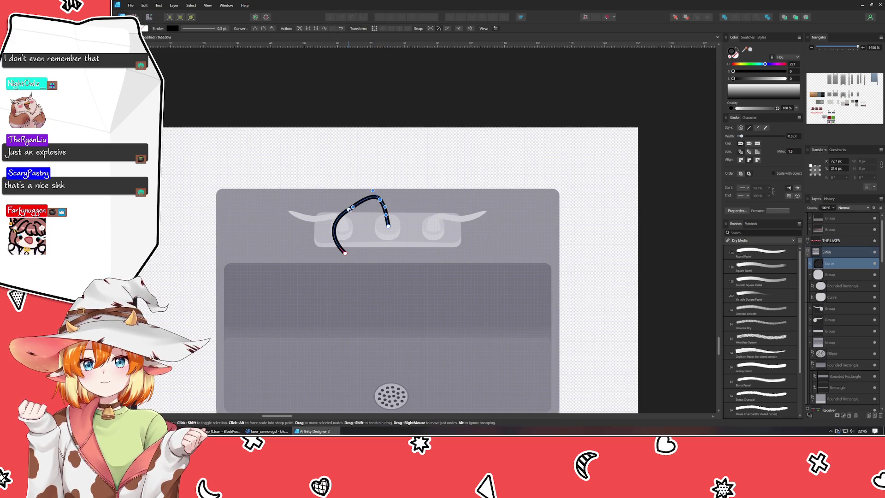
pyautogui.moveTo(374, 189); pyautogui.dragTo(359, 194)
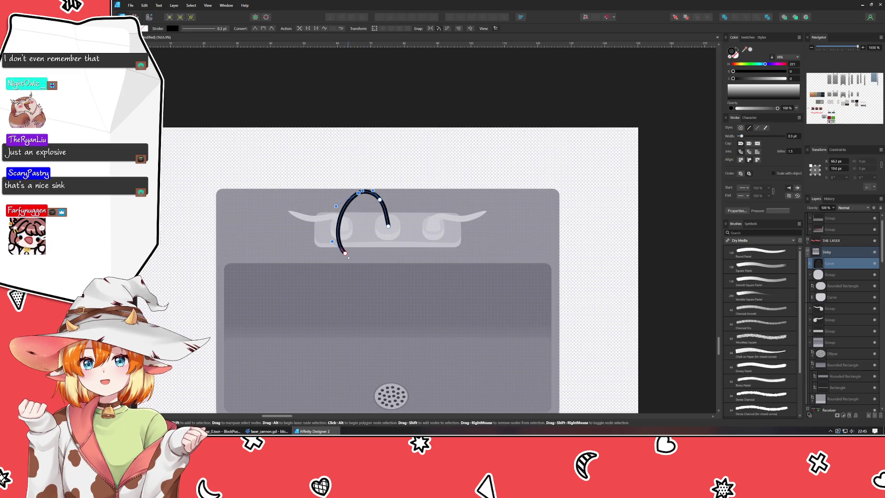
pyautogui.moveTo(332, 241)
pyautogui.mouseDown()
pyautogui.moveTo(420, 166)
pyautogui.moveTo(400, 98)
pyautogui.mouseUp()
pyautogui.hotkey('ctrl', 'z')
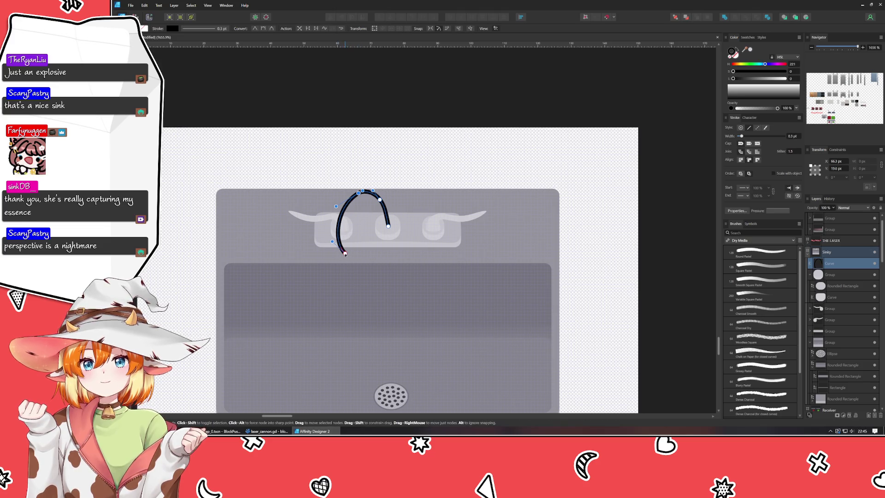
pyautogui.moveTo(348, 256)
pyautogui.mouseDown()
pyautogui.moveTo(349, 289)
pyautogui.moveTo(345, 213)
pyautogui.mouseUp()
# Step: Select the arch's top node, lower-left end node, and left-end nodes for adjustment
pyautogui.click(356, 137)
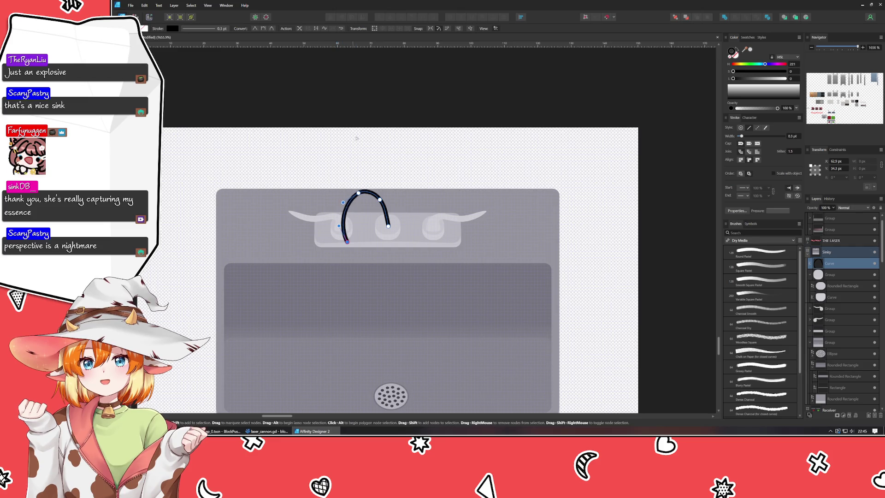
pyautogui.click(358, 192)
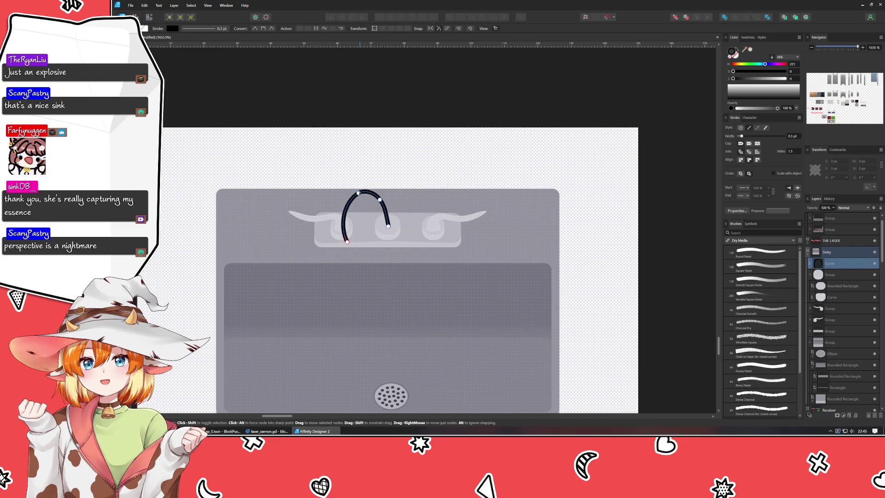
pyautogui.click(362, 190)
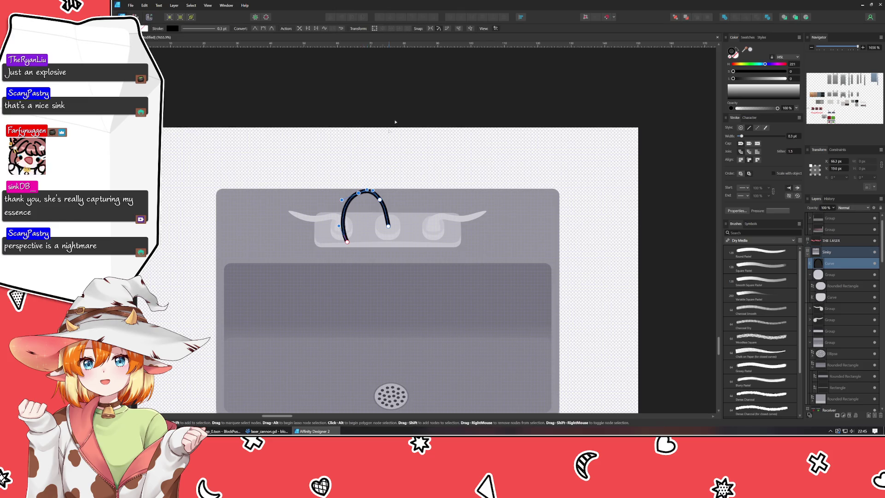
pyautogui.click(344, 134)
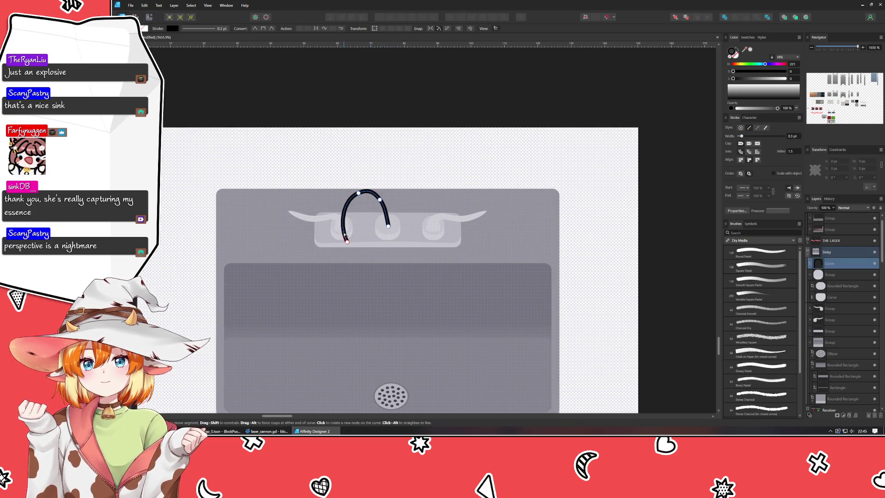
pyautogui.click(345, 232)
pyautogui.click(400, 97)
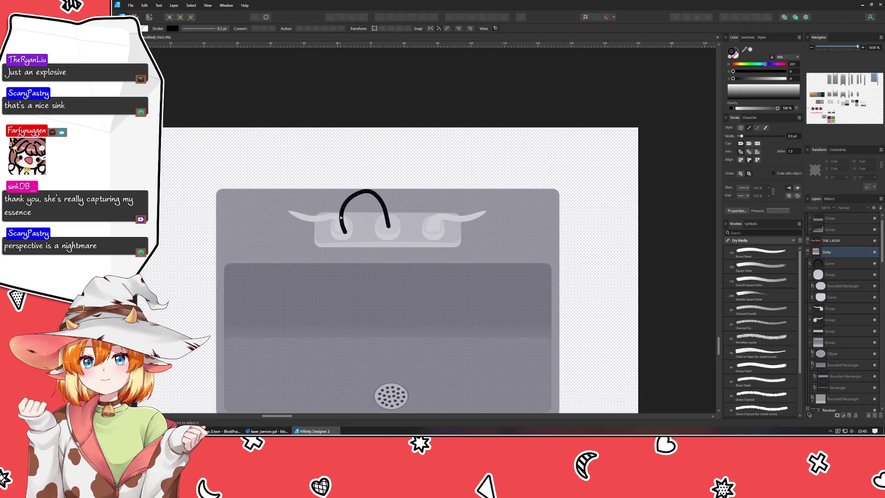
pyautogui.click(357, 195)
pyautogui.moveTo(327, 188)
pyautogui.mouseDown()
pyautogui.moveTo(347, 248)
pyautogui.moveTo(359, 232)
pyautogui.mouseUp()
# Step: Move the arch's top node right and raise its lower-left end, narrowing the left leg
pyautogui.moveTo(358, 193); pyautogui.dragTo(355, 196)
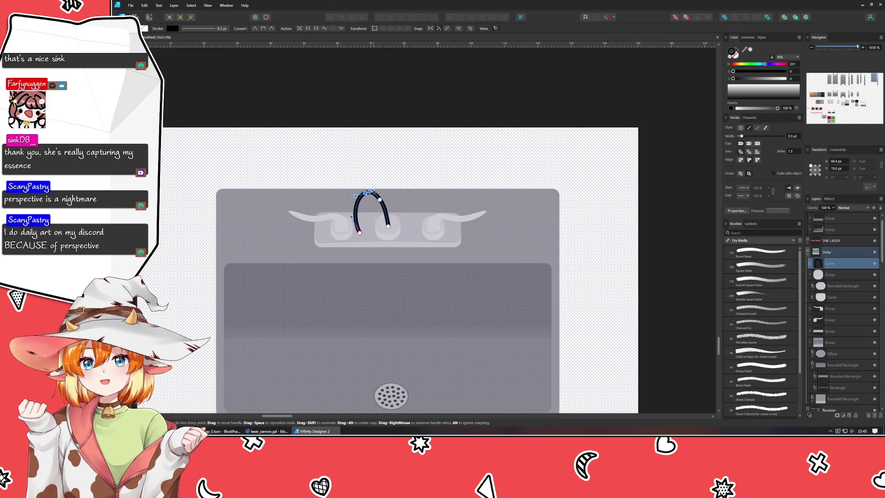
pyautogui.click(382, 207)
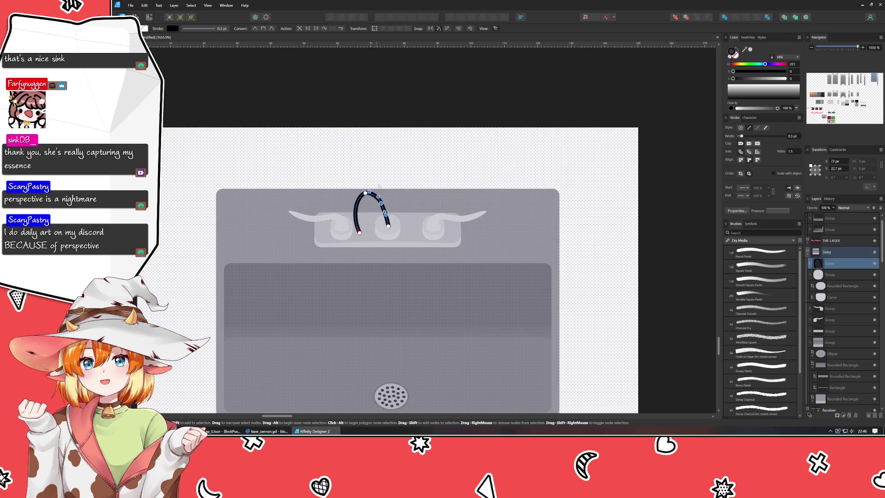
pyautogui.hotkey('ctrl', 'd')
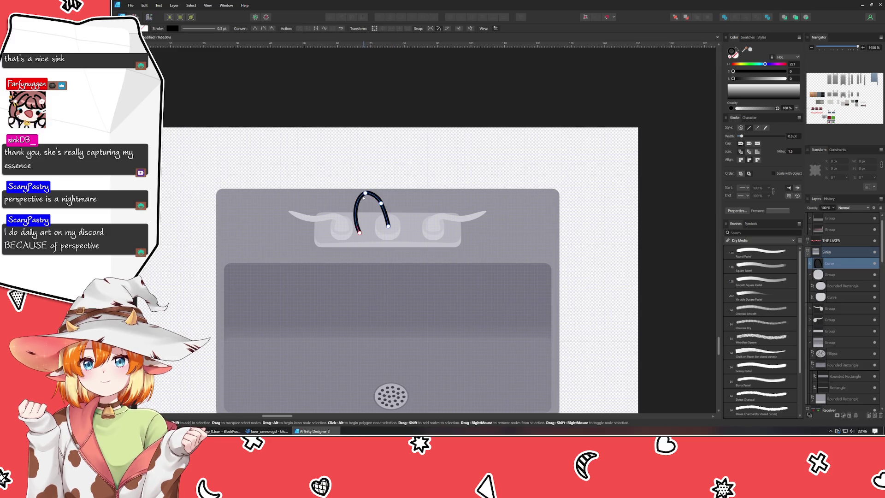
pyautogui.click(367, 194)
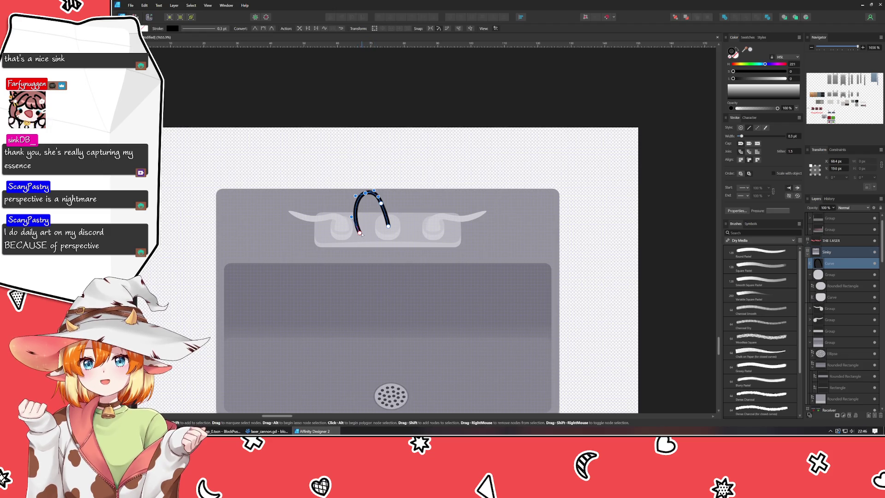
pyautogui.moveTo(362, 234); pyautogui.dragTo(353, 203)
# Step: Nudge the faucet curve's bottom node slightly
pyautogui.click(374, 157)
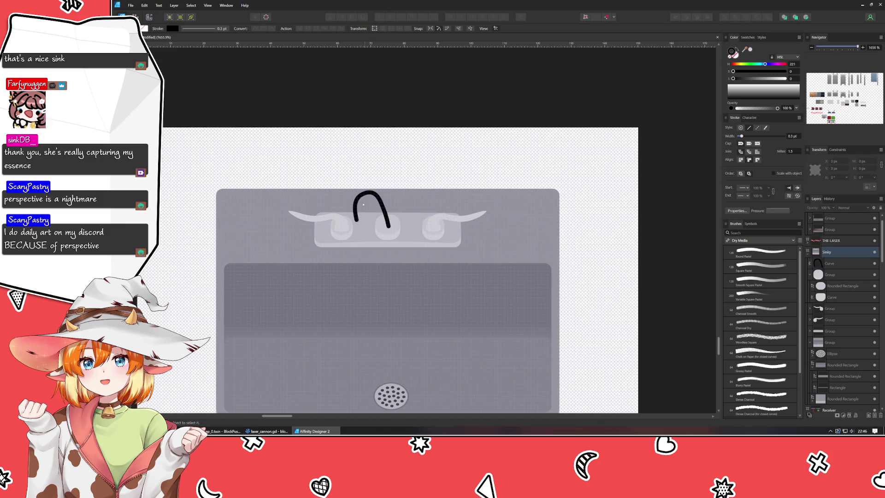
pyautogui.click(384, 211)
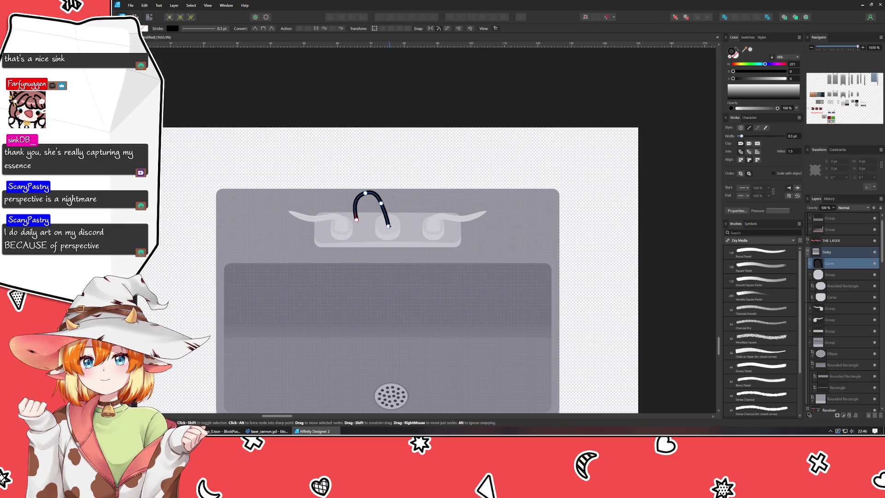
pyautogui.click(385, 224)
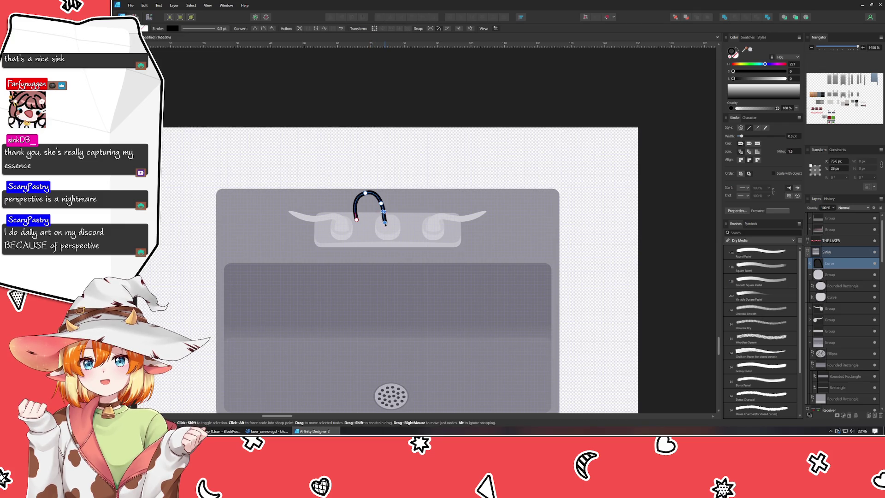
pyautogui.moveTo(387, 225); pyautogui.dragTo(388, 225)
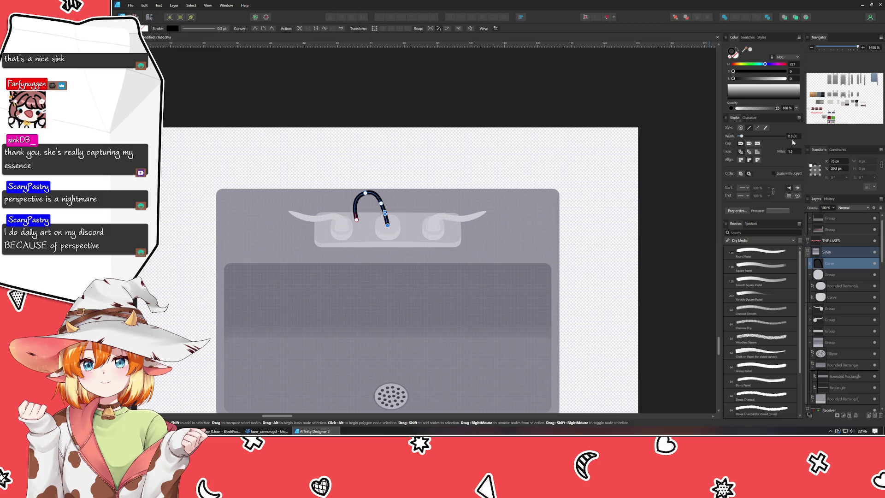
pyautogui.write('1')
pyautogui.press('Return')
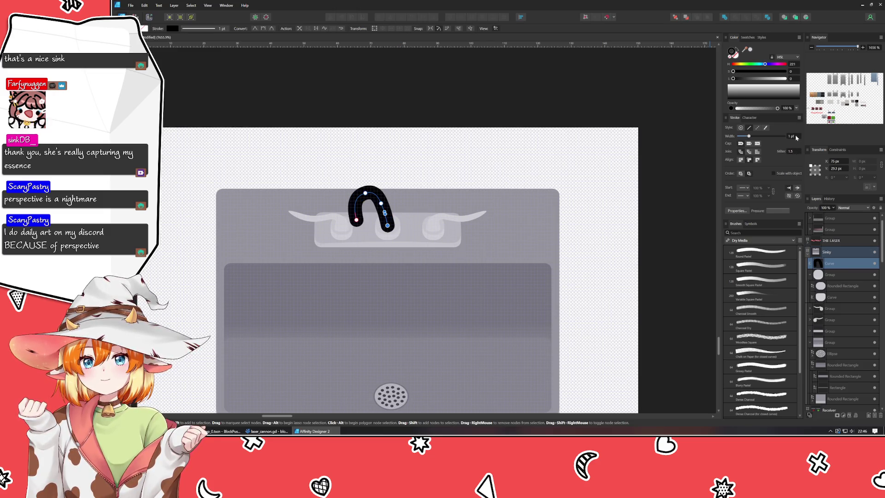
pyautogui.moveTo(748, 136); pyautogui.dragTo(743, 137)
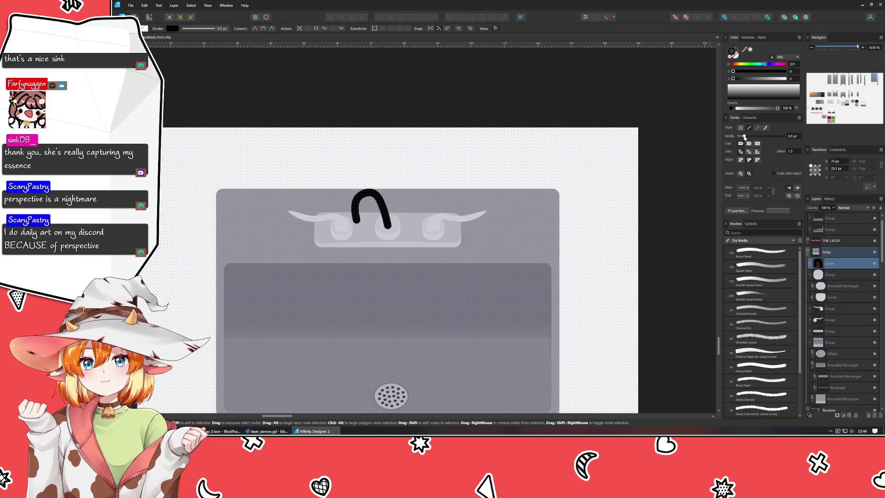
pyautogui.click(507, 159)
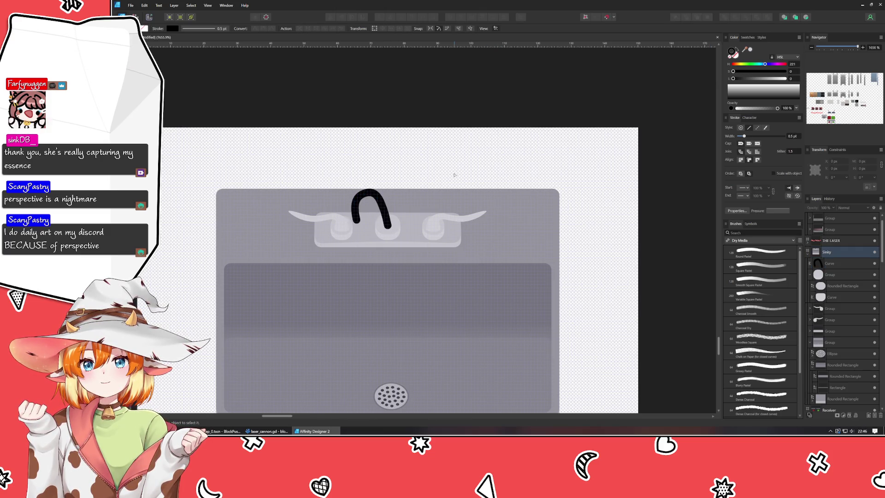
pyautogui.click(389, 212)
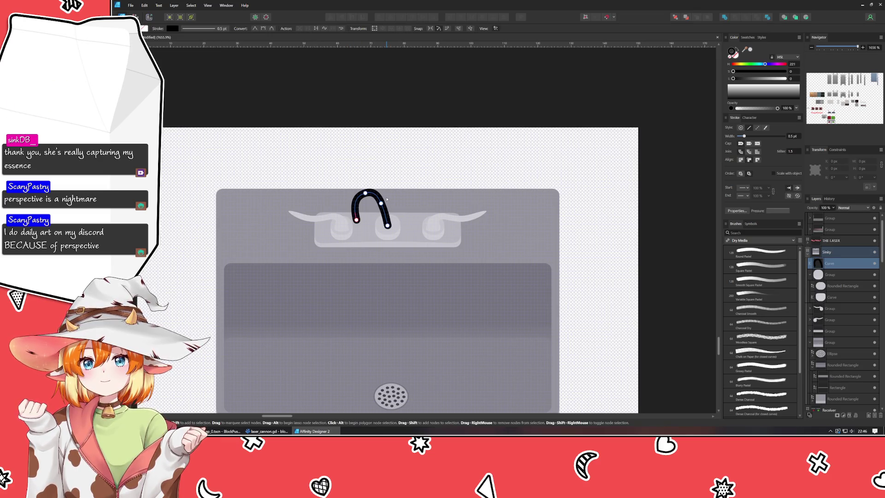
pyautogui.click(385, 204)
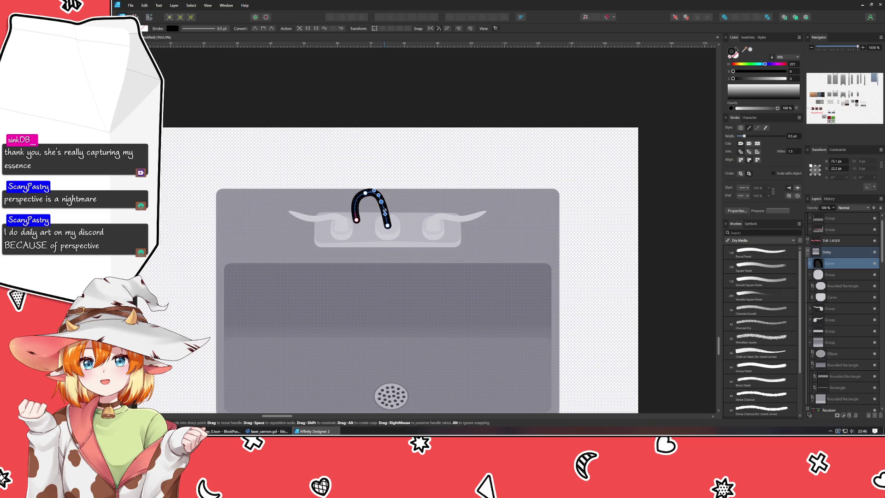
pyautogui.click(415, 141)
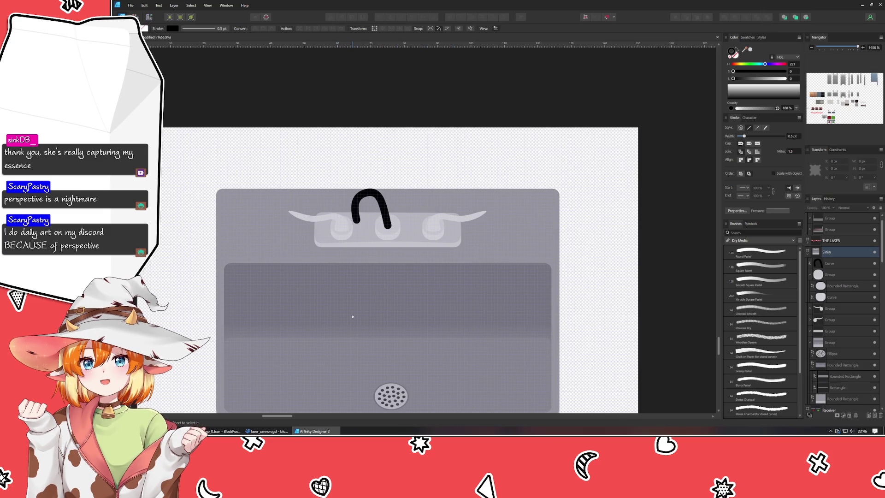
pyautogui.click(189, 431)
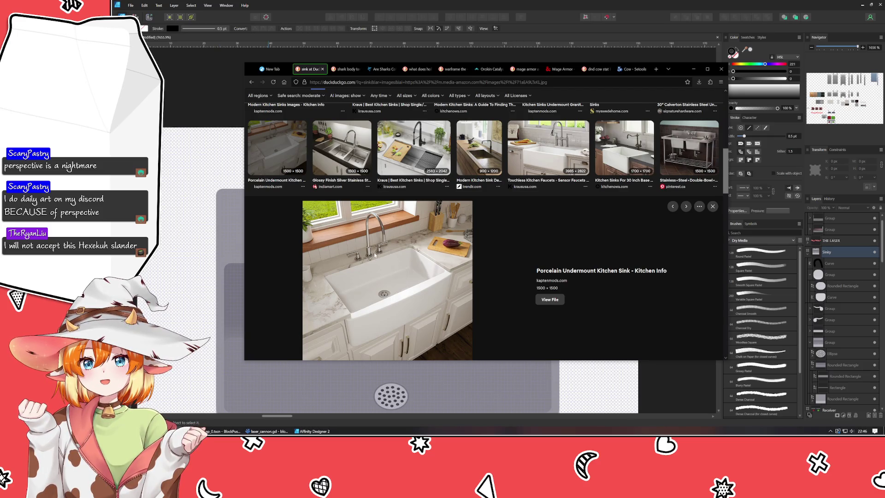
pyautogui.click(279, 152)
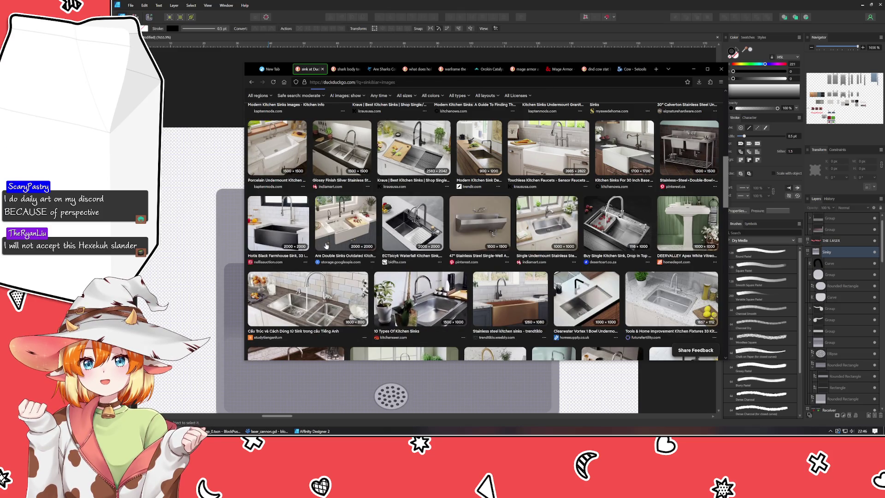
pyautogui.scroll(-2, 334, 243)
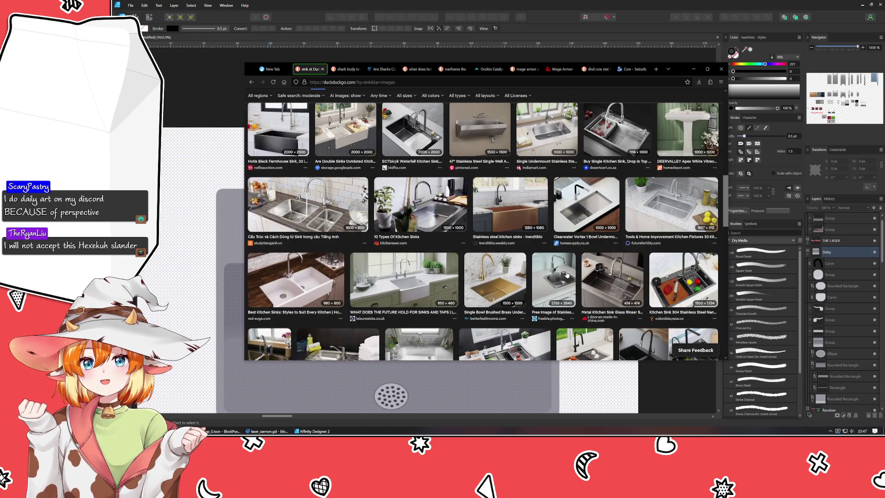
pyautogui.scroll(-4, 427, 276)
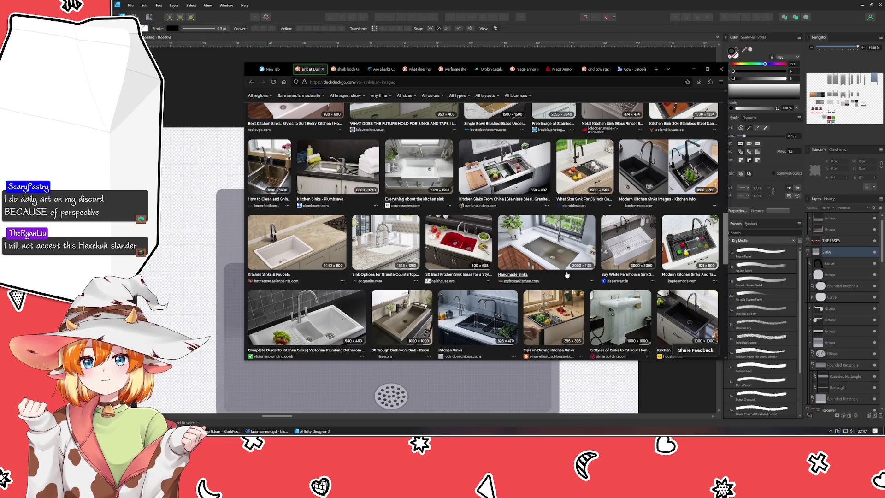
pyautogui.scroll(3, 567, 275)
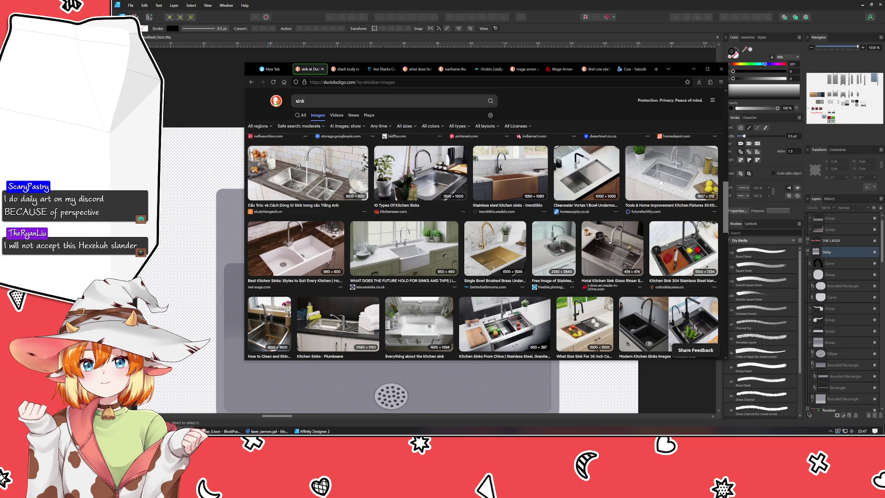
pyautogui.click(631, 187)
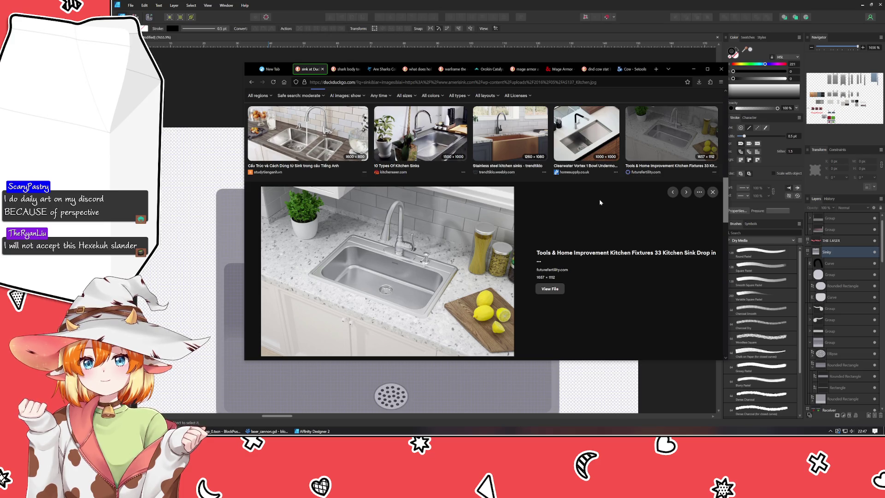
pyautogui.click(236, 314)
pyautogui.click(184, 430)
pyautogui.hotkey('alt', 'Tab')
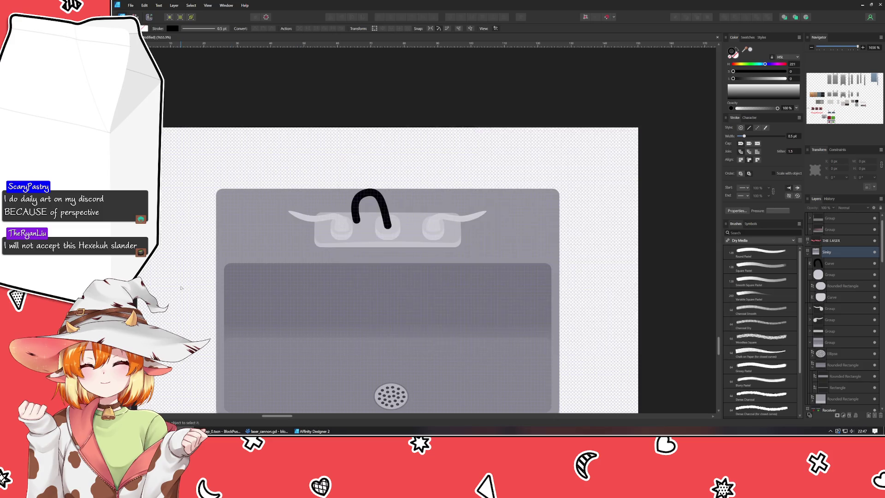
# Step: Raise the faucet curve's lower-left end node a little, then deselect it
pyautogui.click(353, 209)
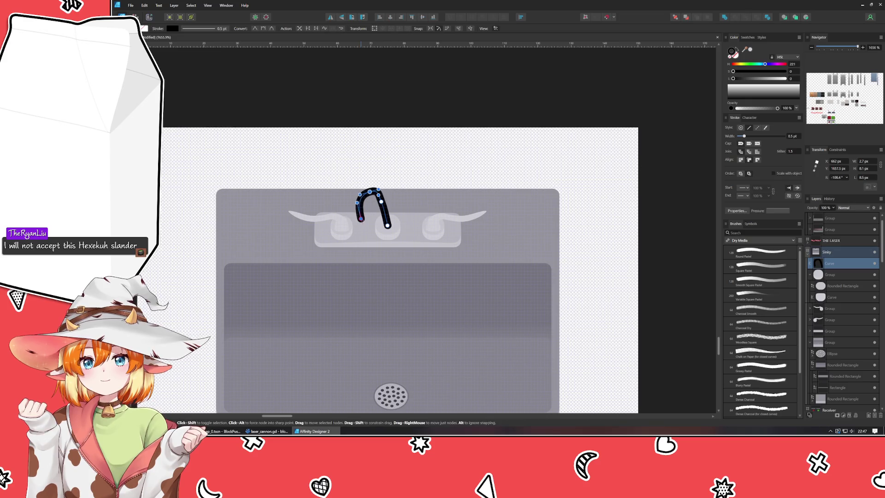
pyautogui.moveTo(362, 219); pyautogui.dragTo(362, 215)
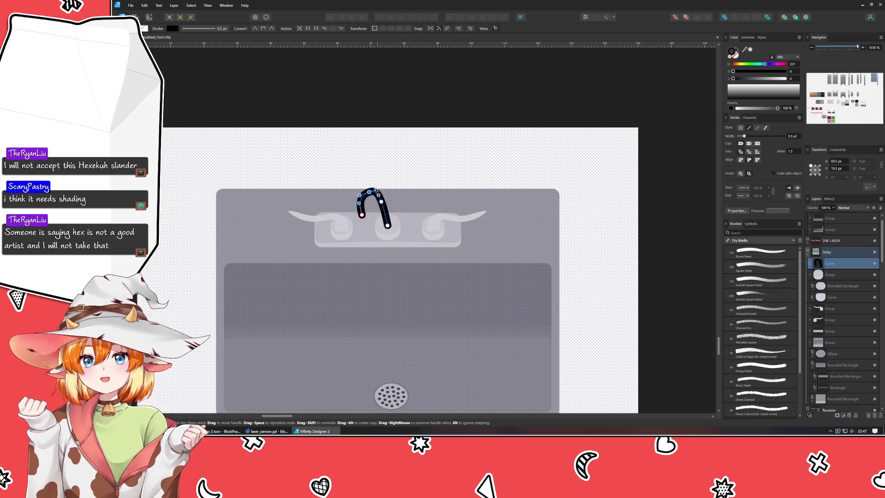
pyautogui.click(381, 165)
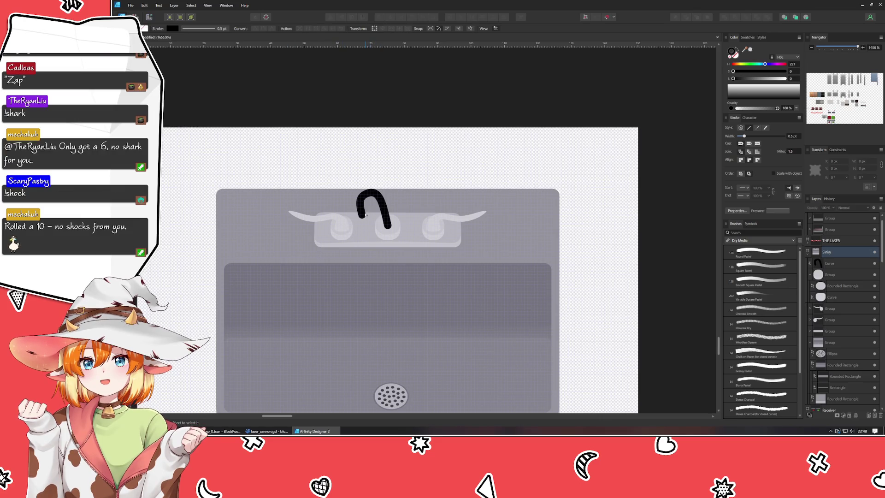
# Step: Move the curve's lower-left end further up, cycle its node selection, then deselect
pyautogui.click(364, 226)
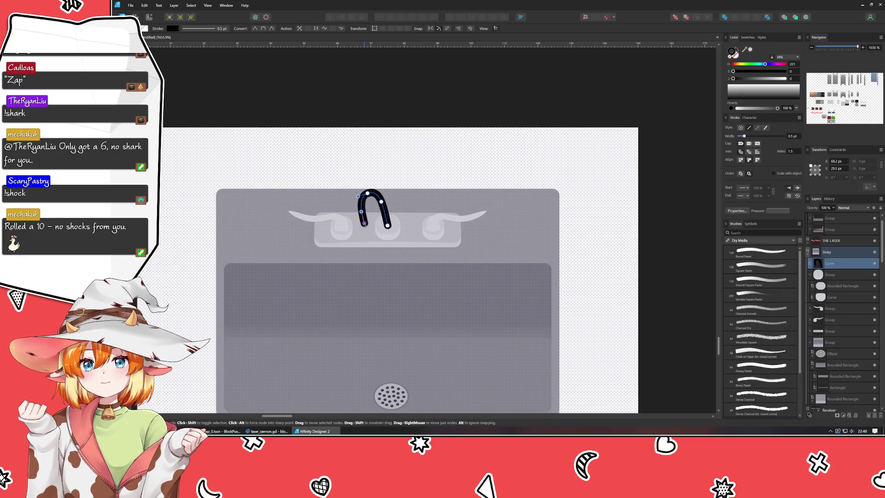
pyautogui.moveTo(364, 228); pyautogui.dragTo(363, 221)
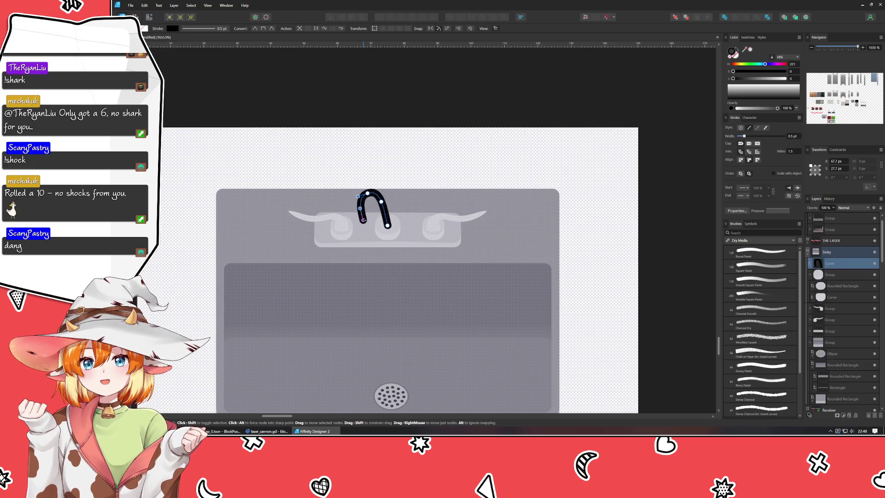
pyautogui.press('Escape')
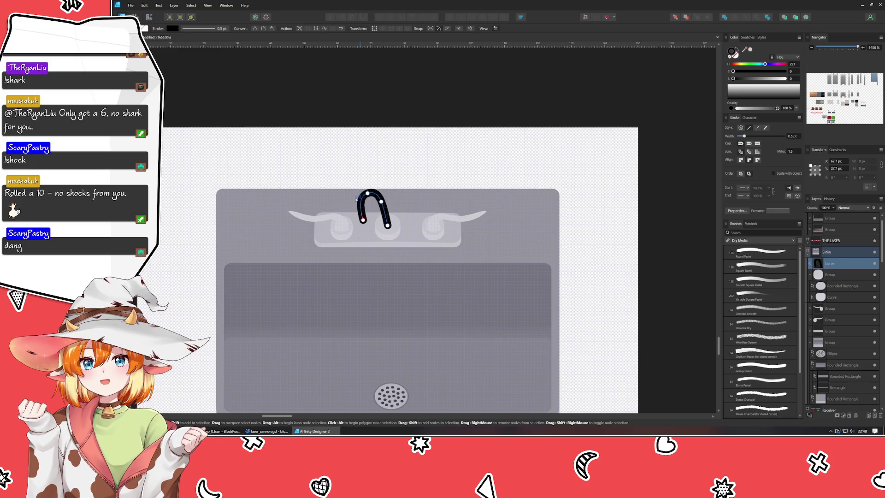
pyautogui.hotkey('ctrl', 'a')
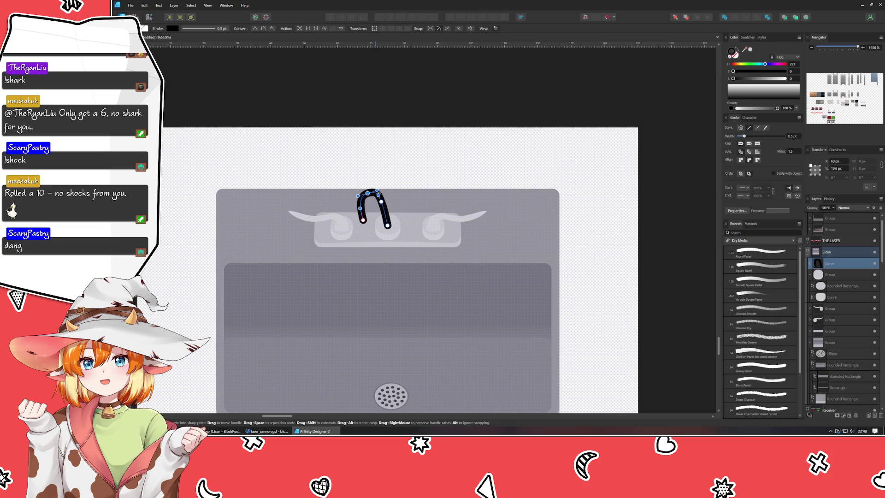
pyautogui.press('Tab')
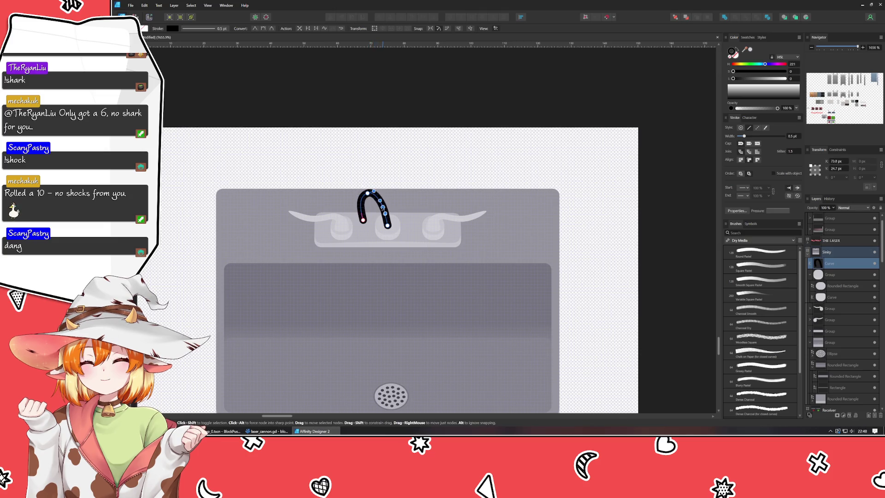
pyautogui.hotkey('shift', 'Tab')
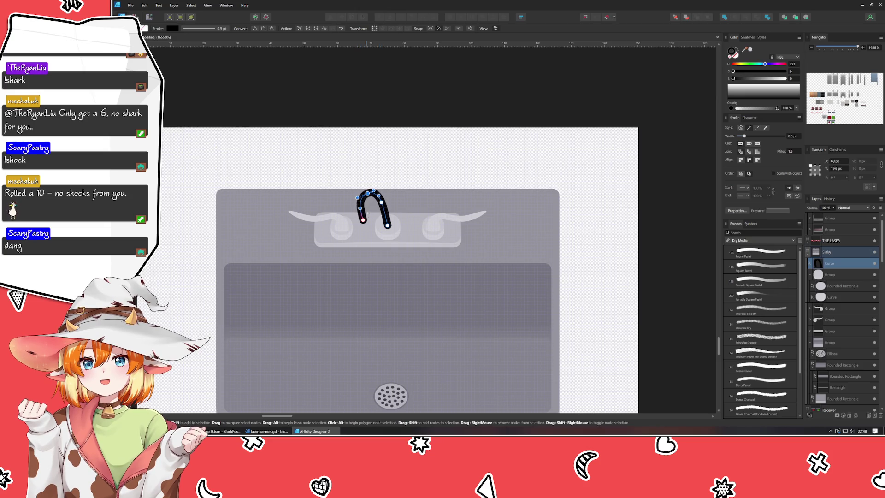
pyautogui.press('Escape')
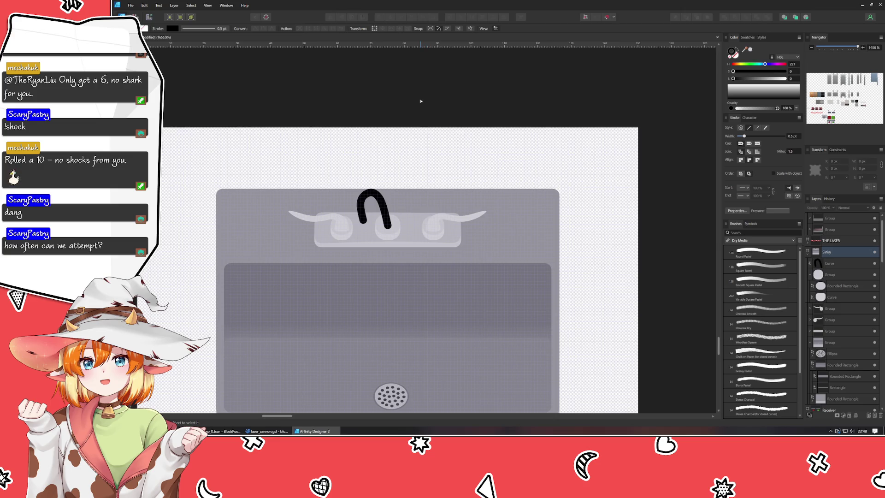
pyautogui.moveTo(312, 430)
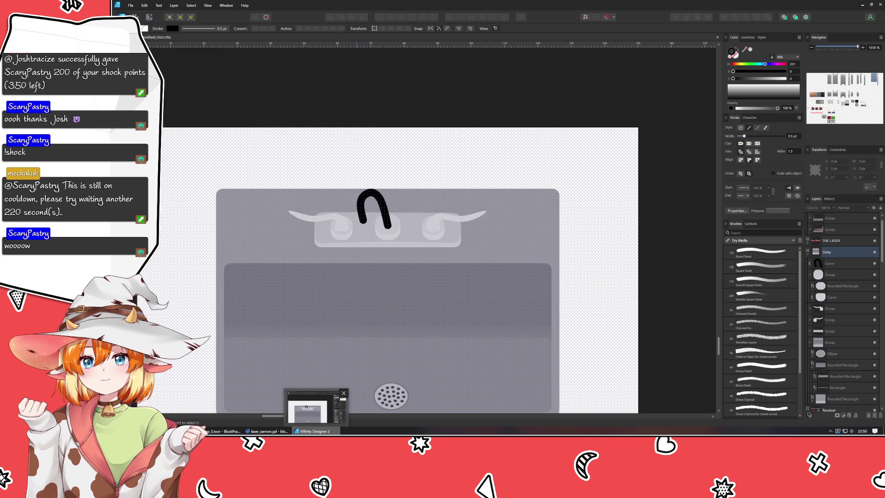
# Step: Nudge the curve's end node slightly right and the upper-right arch node slightly down-left
pyautogui.click(385, 215)
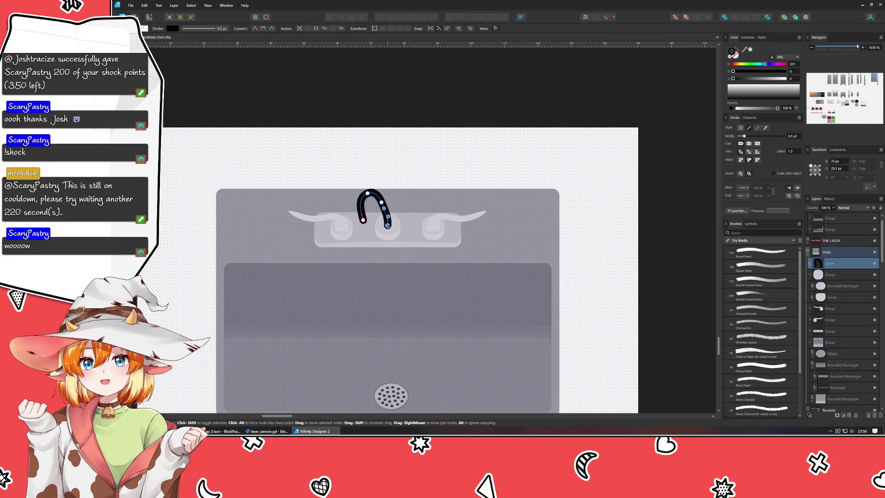
pyautogui.moveTo(388, 225); pyautogui.dragTo(389, 225)
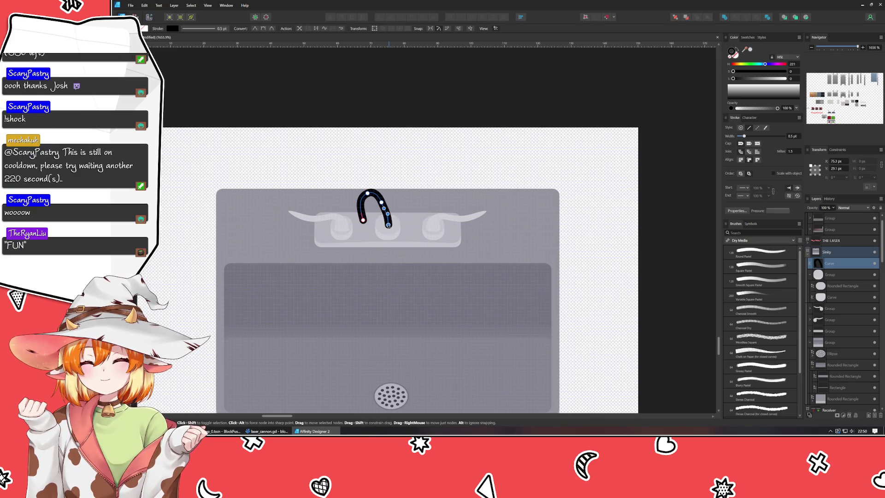
pyautogui.moveTo(388, 224); pyautogui.dragTo(389, 226)
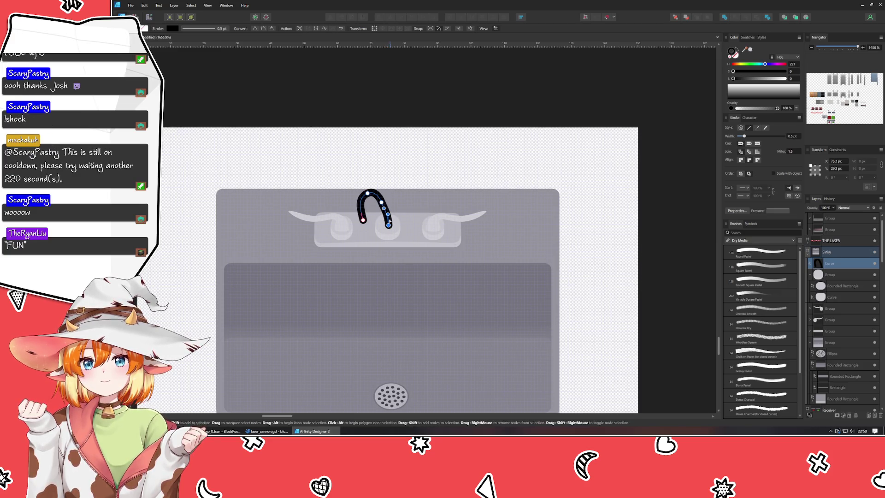
pyautogui.click(386, 197)
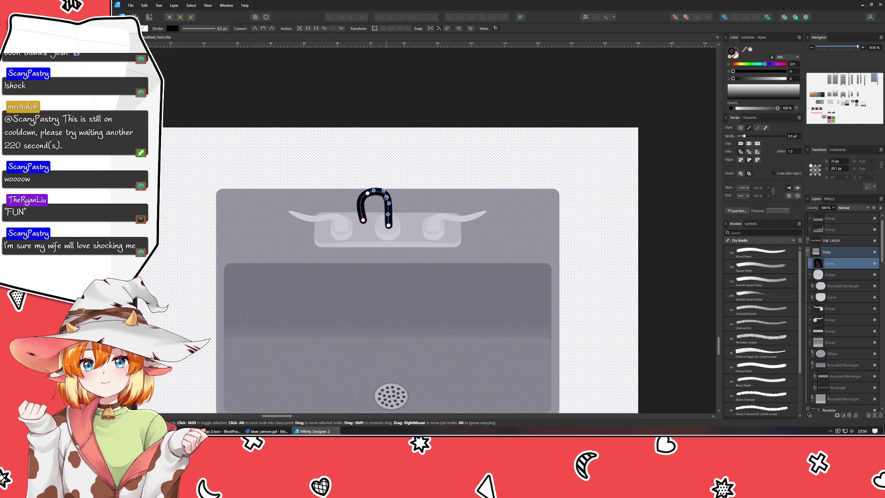
pyautogui.moveTo(387, 198); pyautogui.dragTo(385, 201)
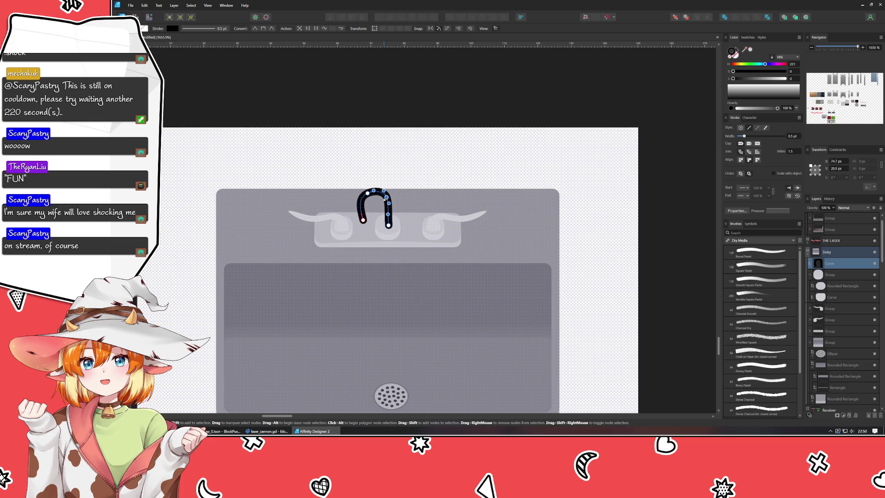
pyautogui.moveTo(387, 198); pyautogui.dragTo(386, 198)
pyautogui.click(398, 169)
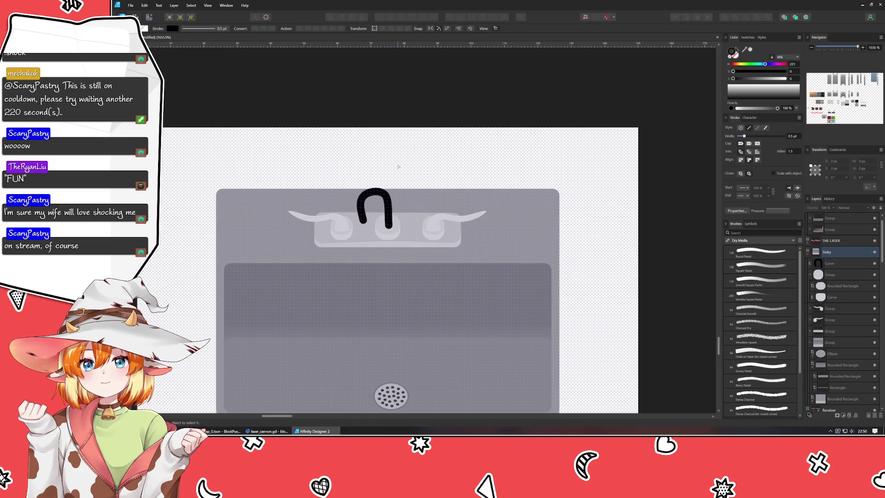
# Step: Pull the spout's bottom-left end up-left and move its upper-left node up and right
pyautogui.click(366, 198)
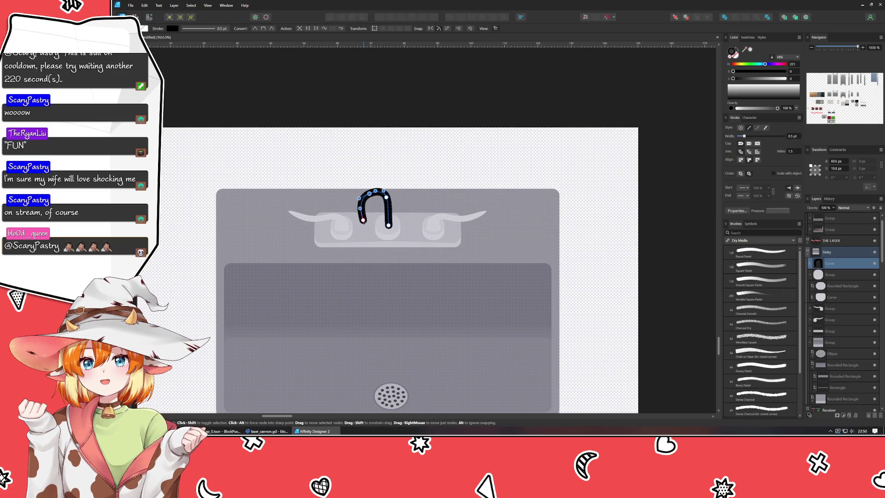
pyautogui.moveTo(363, 220); pyautogui.dragTo(362, 216)
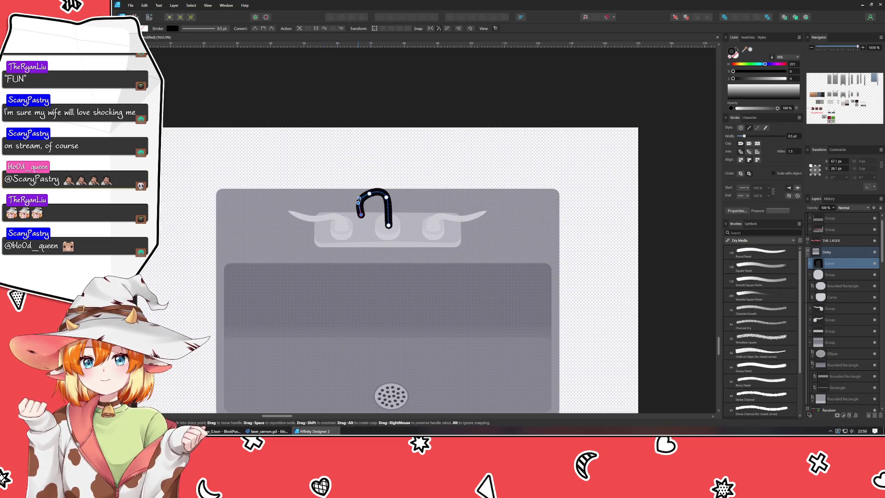
pyautogui.moveTo(359, 199); pyautogui.dragTo(363, 196)
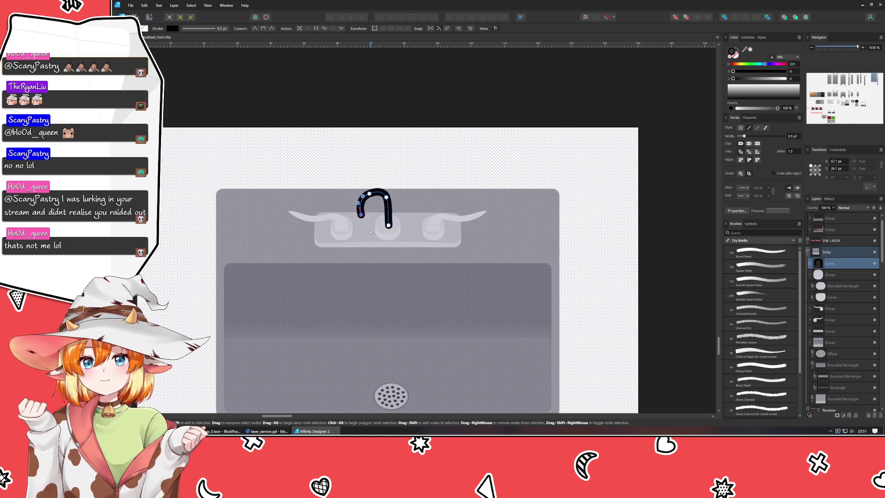
pyautogui.click(334, 125)
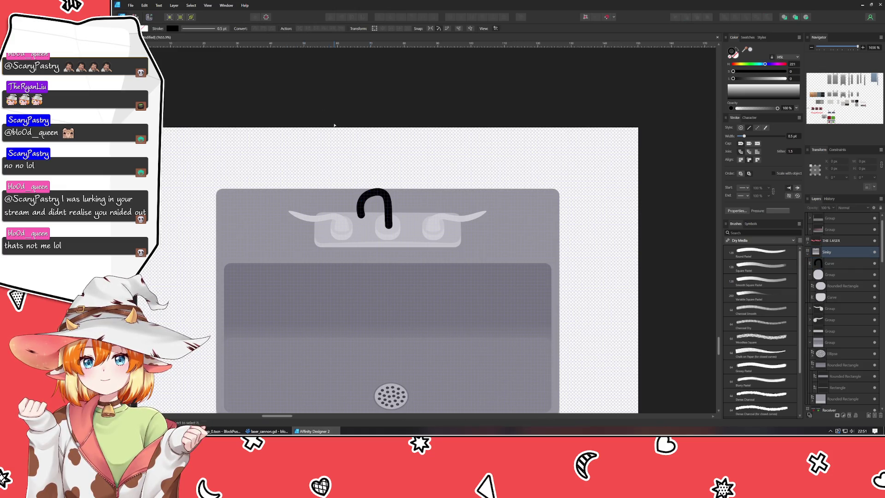
# Step: Raise the spout's top nodes and nudge a right-side node slightly
pyautogui.click(364, 192)
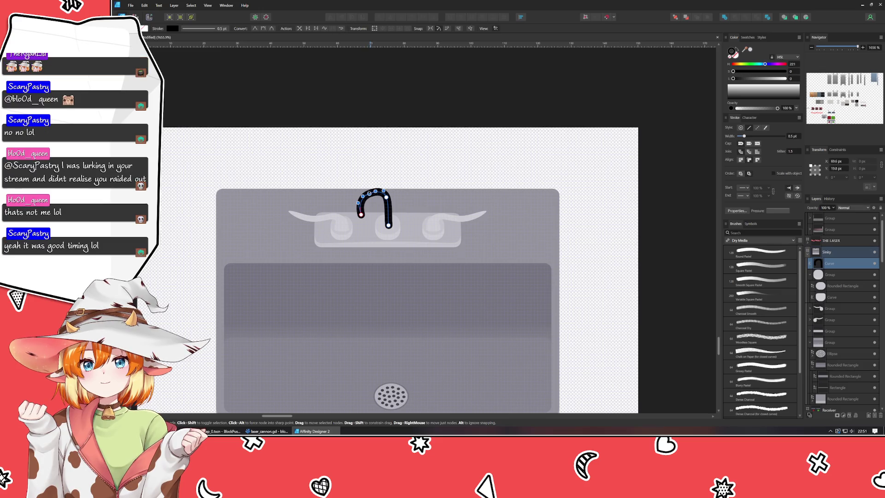
pyautogui.moveTo(370, 192); pyautogui.dragTo(369, 191)
pyautogui.click(369, 169)
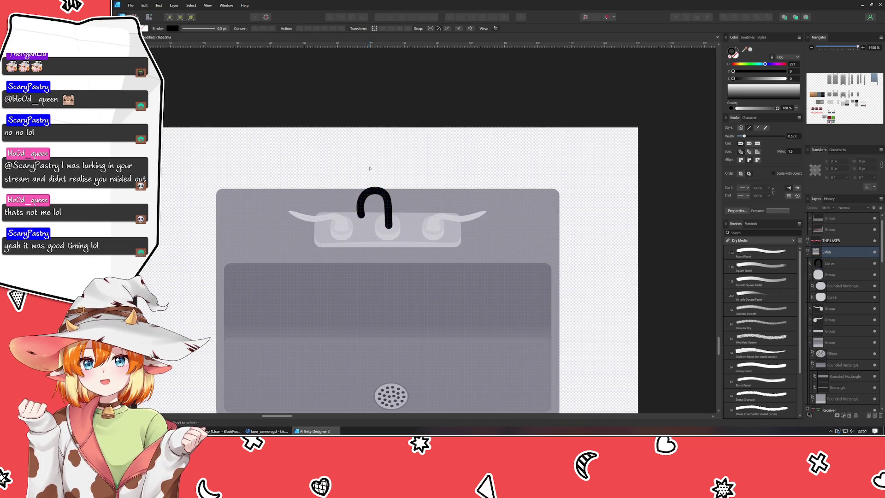
pyautogui.click(368, 194)
pyautogui.click(432, 164)
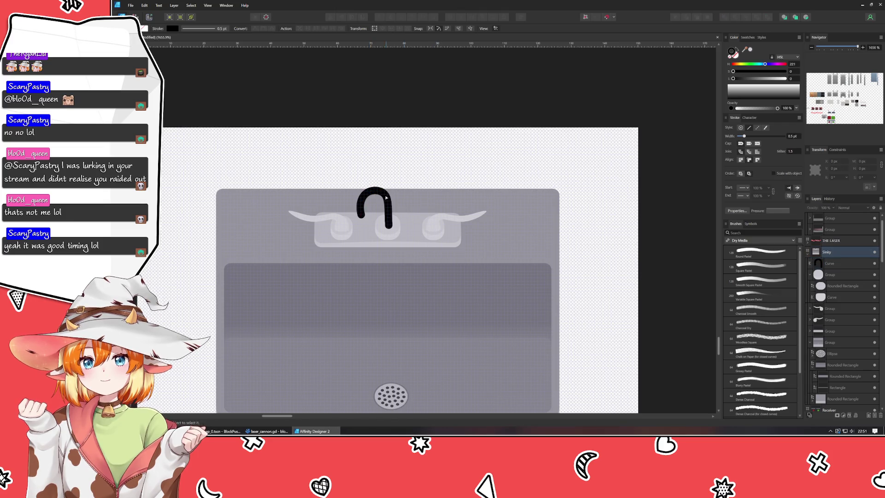
pyautogui.click(381, 198)
pyautogui.click(387, 197)
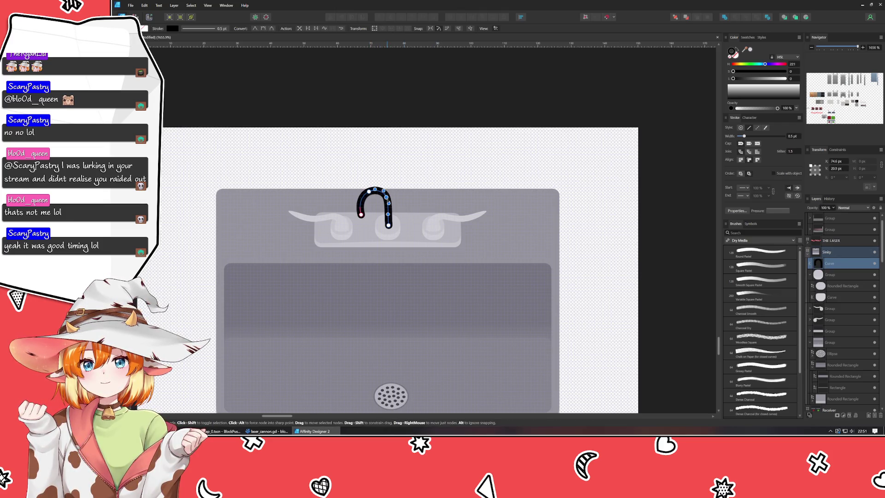
pyautogui.moveTo(386, 196); pyautogui.dragTo(387, 198)
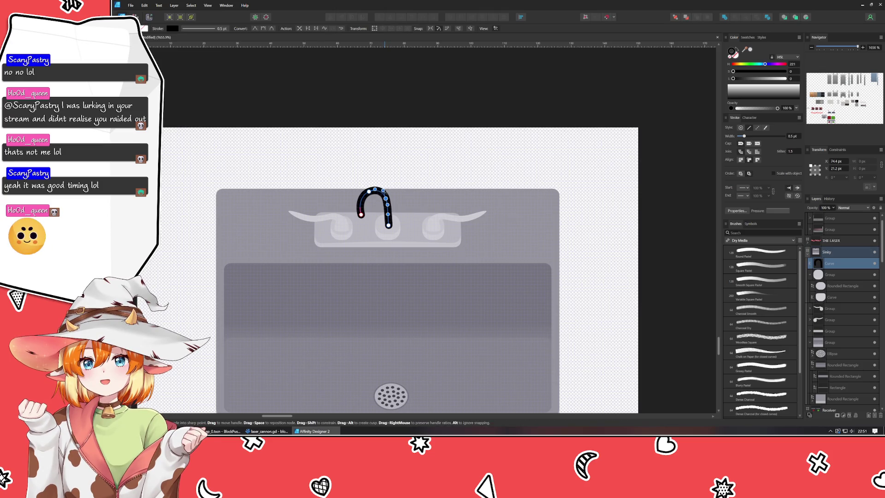
pyautogui.click(374, 173)
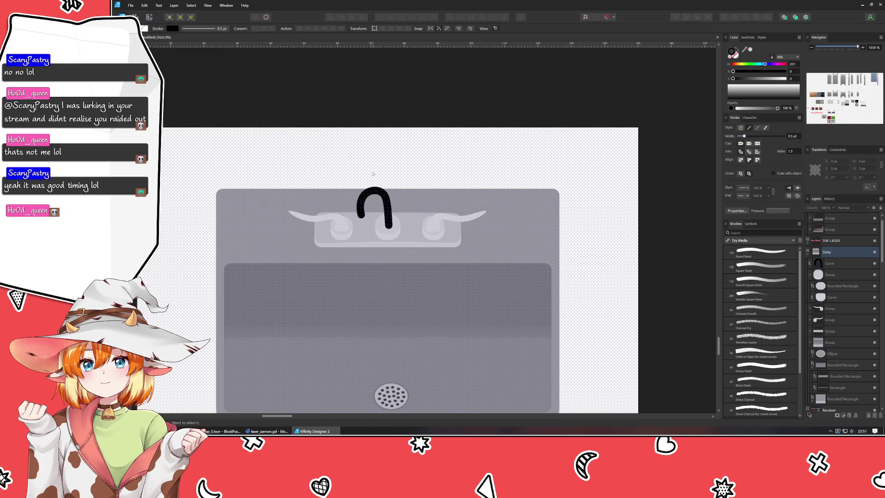
pyautogui.click(358, 199)
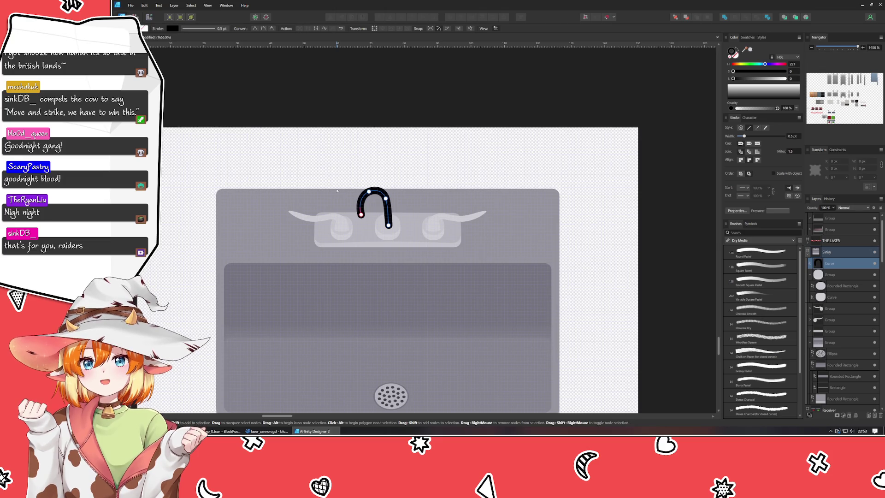
# Step: Marquee-select the spout's nodes and reposition the nodes on its right side
pyautogui.press('Escape')
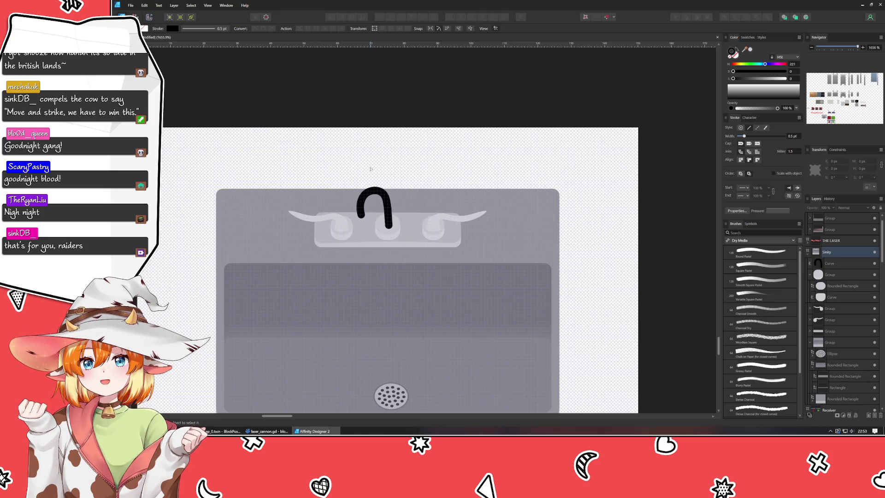
pyautogui.click(370, 191)
pyautogui.moveTo(345, 172); pyautogui.dragTo(398, 250)
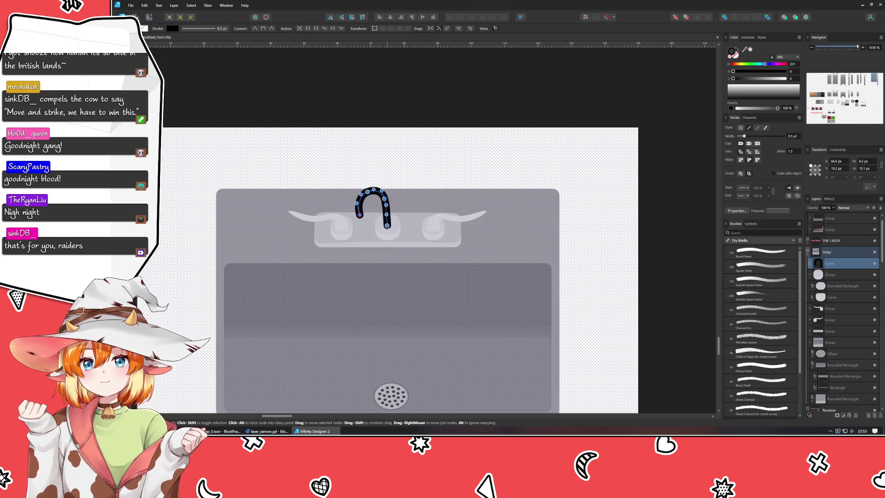
pyautogui.click(402, 154)
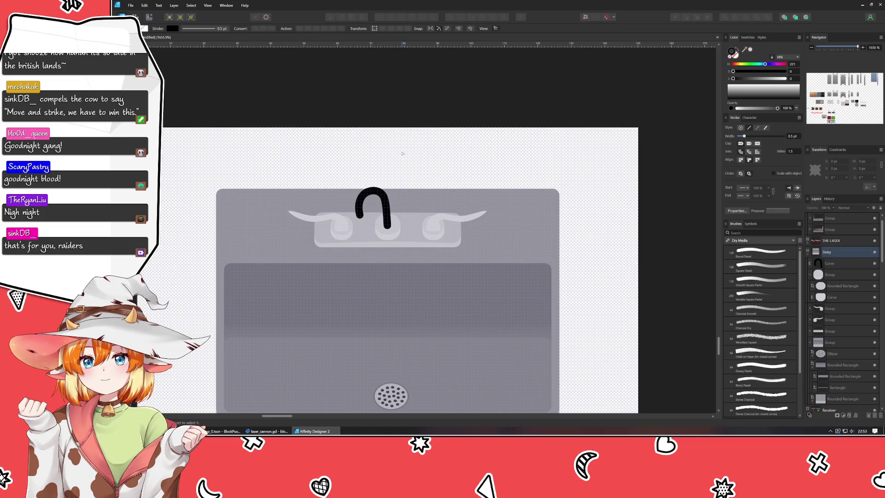
pyautogui.click(367, 192)
pyautogui.moveTo(347, 181)
pyautogui.mouseDown()
pyautogui.moveTo(376, 217)
pyautogui.moveTo(365, 222)
pyautogui.moveTo(385, 209)
pyautogui.mouseUp()
pyautogui.click(384, 199)
pyautogui.click(390, 164)
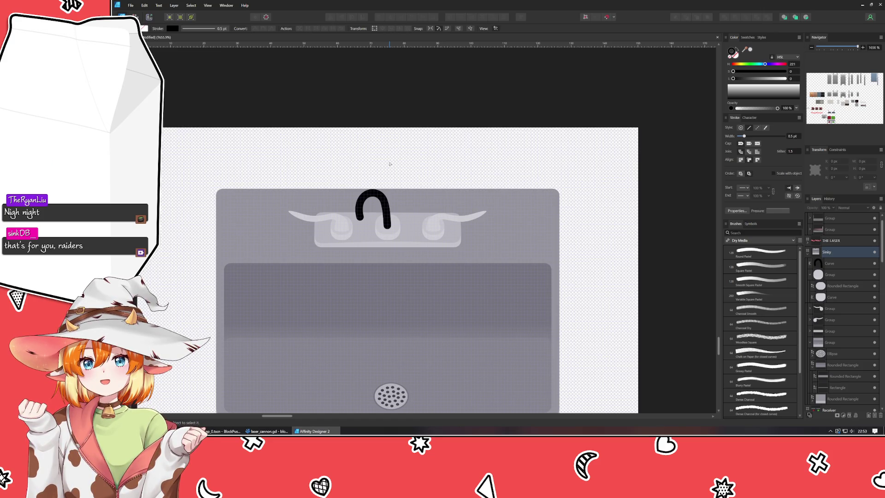
# Step: Zoom in and move the spout's left-leg node slightly up and left
pyautogui.scroll(1, 372, 286)
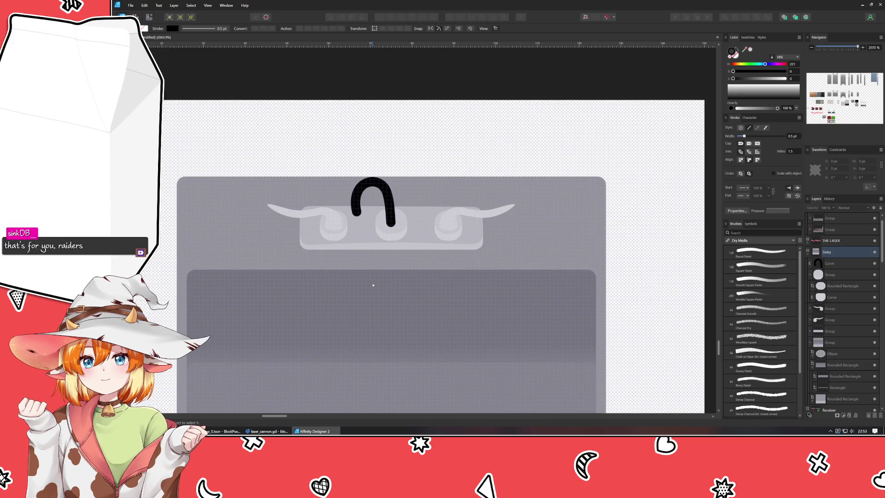
pyautogui.scroll(1, 373, 285)
pyautogui.scroll(1, 372, 286)
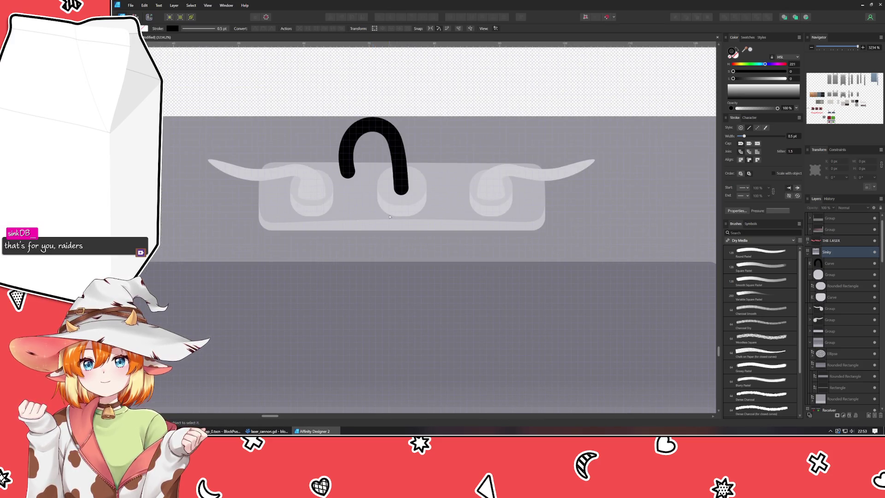
pyautogui.scroll(2, 389, 217)
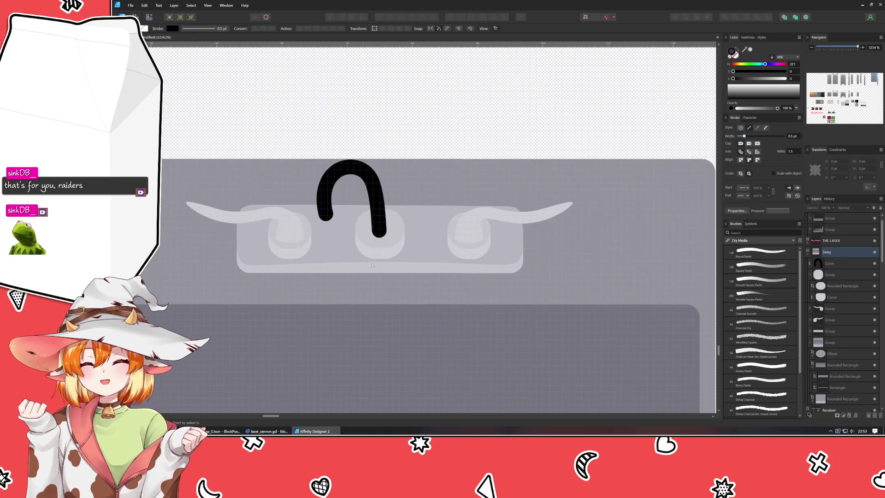
pyautogui.click(377, 193)
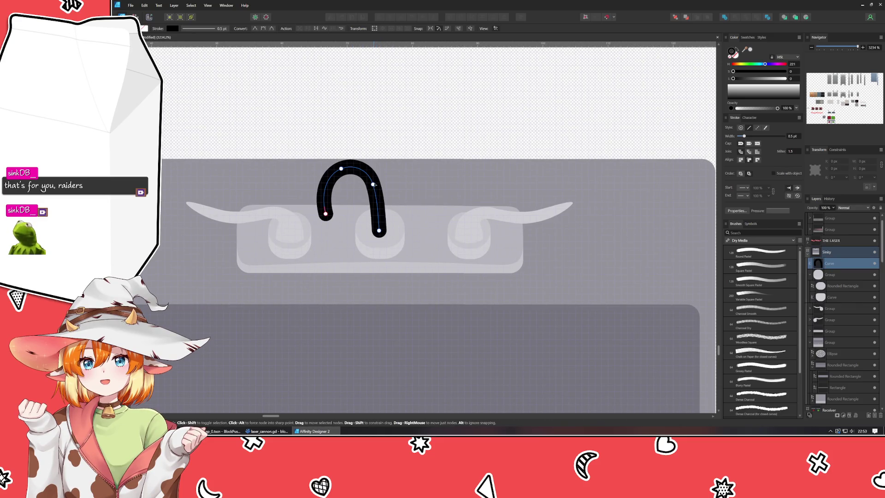
pyautogui.click(373, 185)
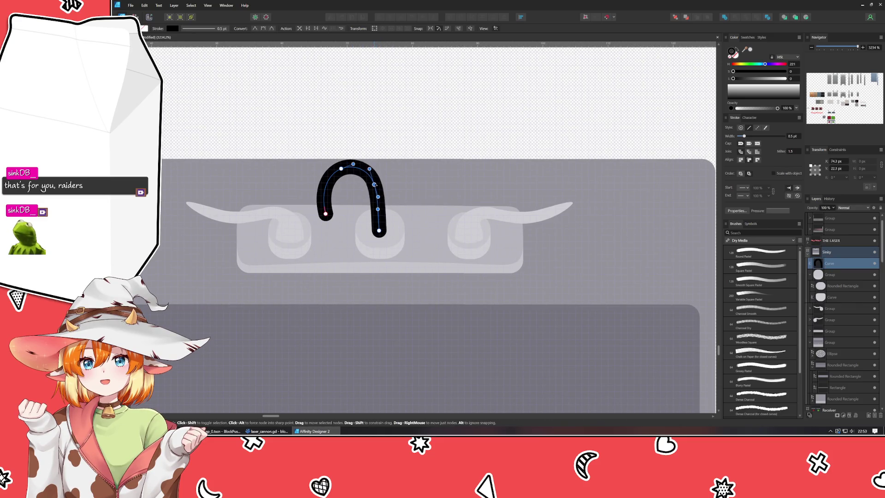
pyautogui.click(408, 131)
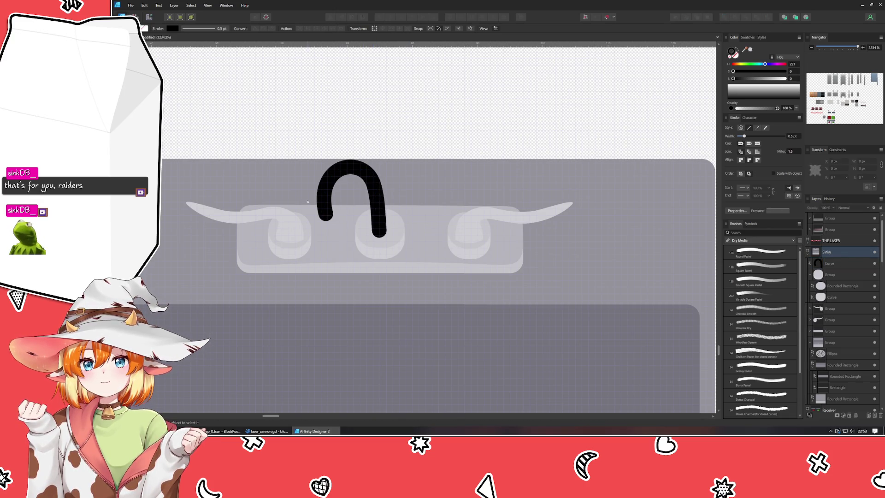
pyautogui.click(325, 213)
pyautogui.click(323, 190)
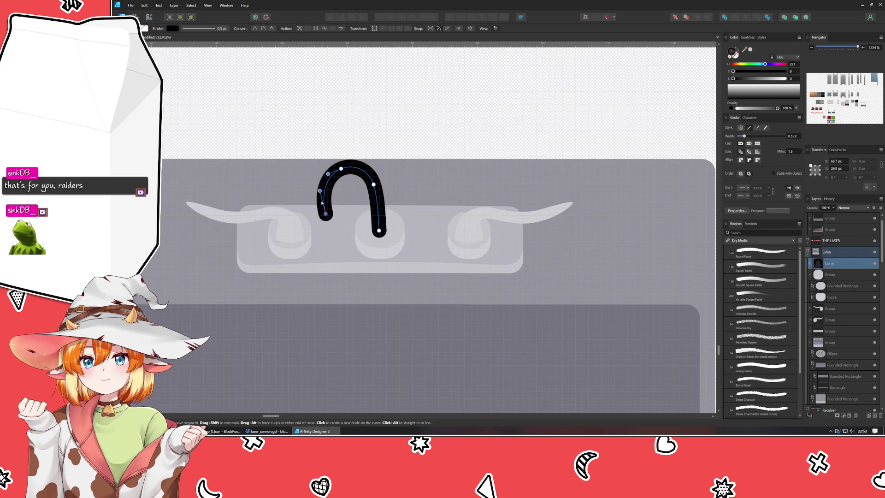
pyautogui.moveTo(324, 194); pyautogui.dragTo(322, 191)
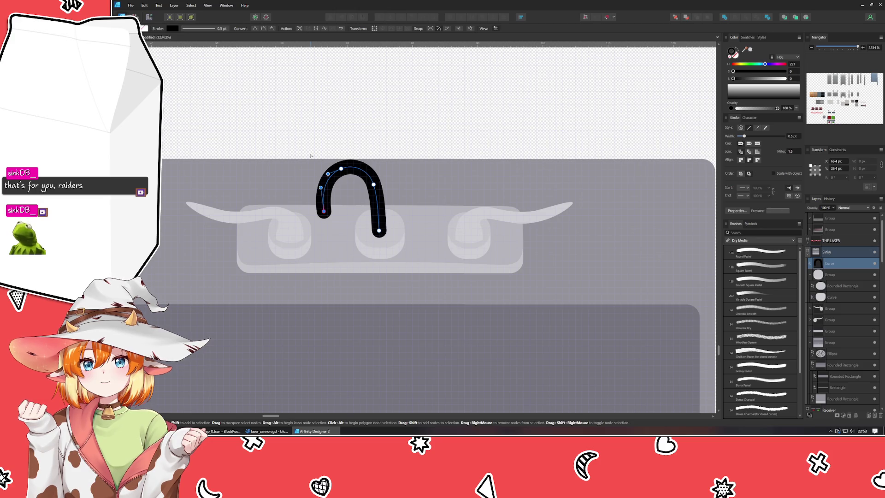
# Step: Color the spout stroke with the sink's light grey, sampled with the color picker
pyautogui.click(315, 84)
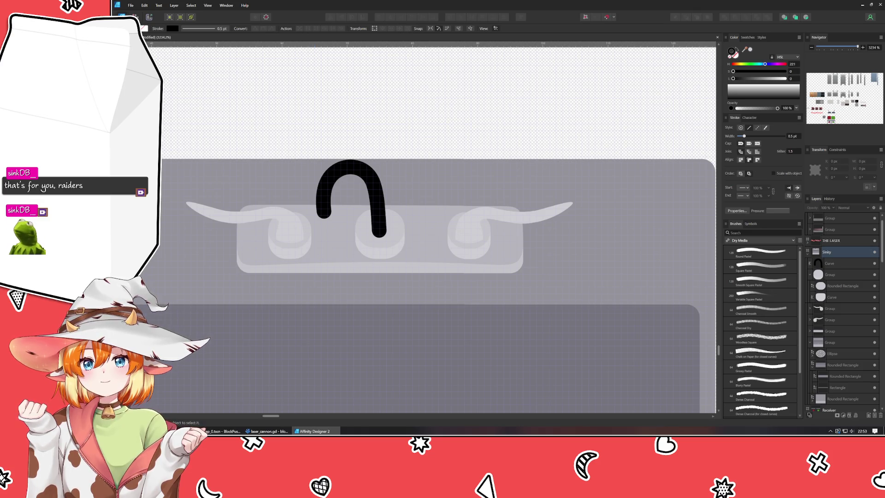
pyautogui.click(405, 191)
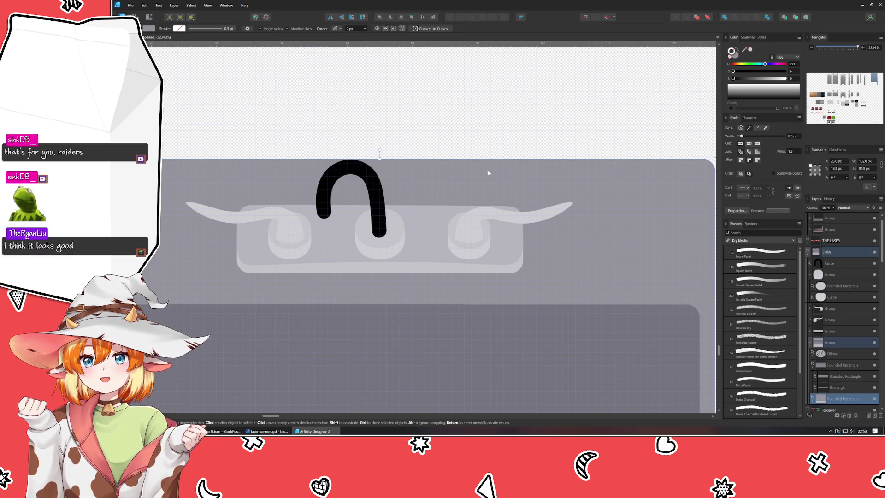
pyautogui.doubleClick(380, 198)
pyautogui.moveTo(743, 49); pyautogui.dragTo(491, 218)
pyautogui.click(463, 133)
pyautogui.scroll(-5, 461, 133)
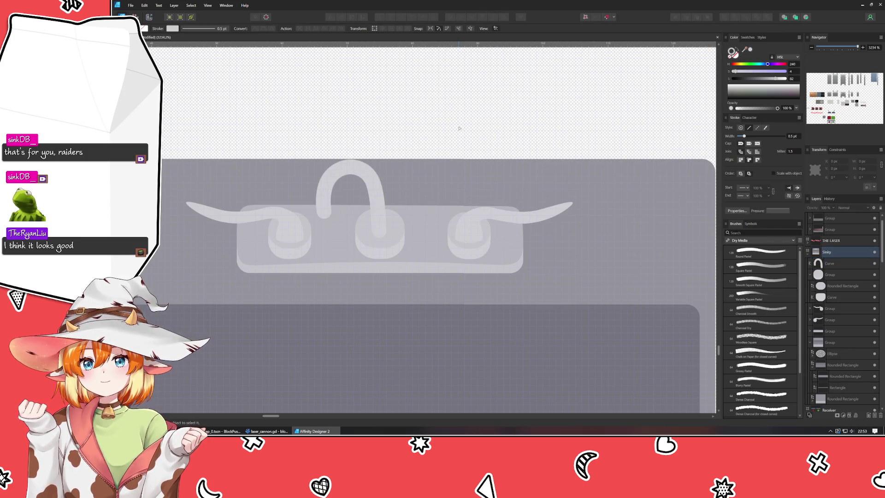
pyautogui.scroll(4, 443, 136)
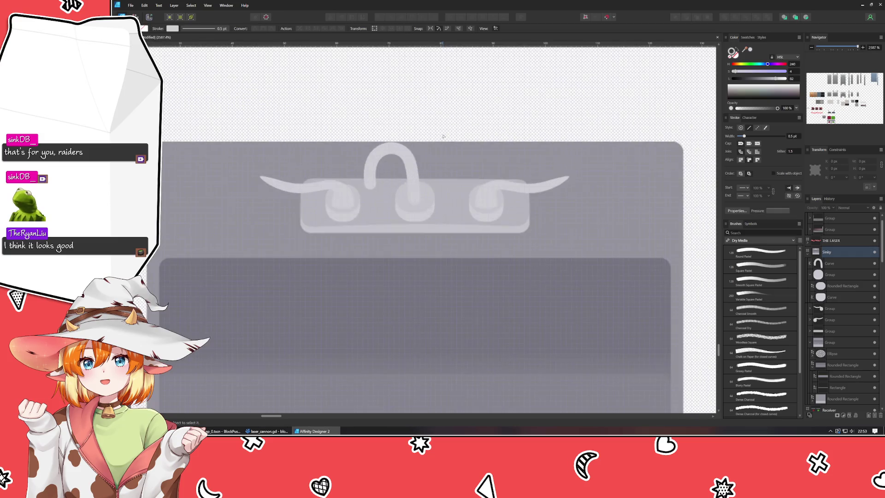
# Step: Thicken the spout stroke to 0.7 pt and nudge its right-leg nodes up and right
pyautogui.click(405, 169)
pyautogui.moveTo(744, 136); pyautogui.dragTo(747, 138)
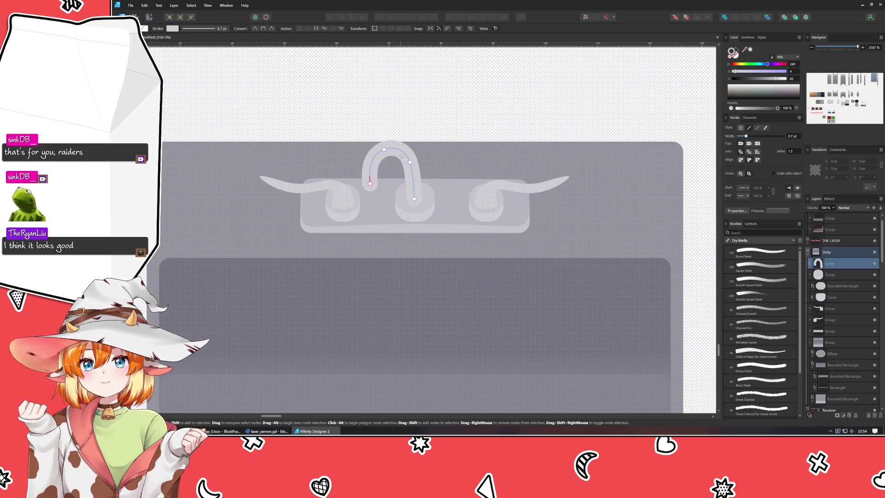
pyautogui.moveTo(397, 154)
pyautogui.mouseDown()
pyautogui.moveTo(429, 219)
pyautogui.moveTo(417, 200)
pyautogui.mouseUp()
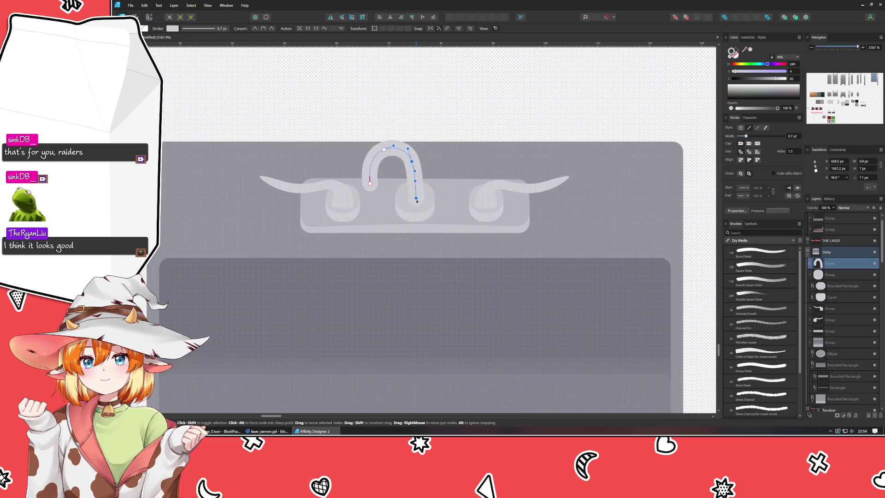
pyautogui.click(427, 97)
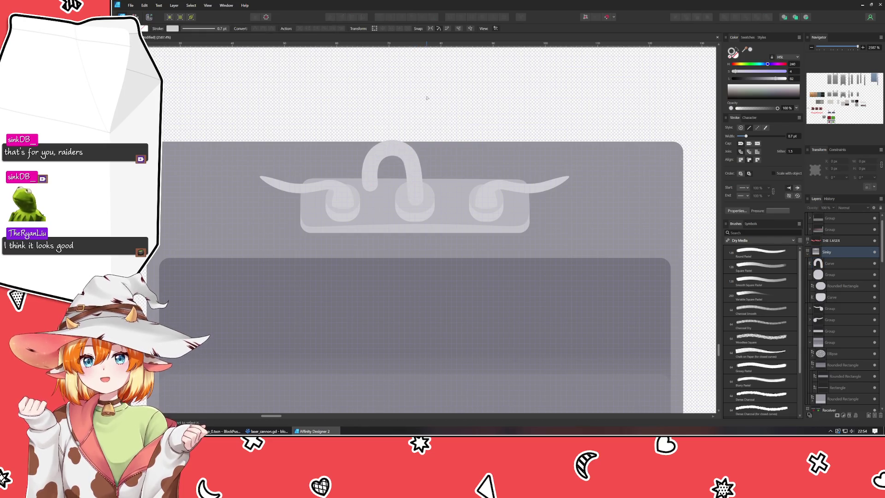
pyautogui.click(416, 198)
pyautogui.scroll(2, 416, 198)
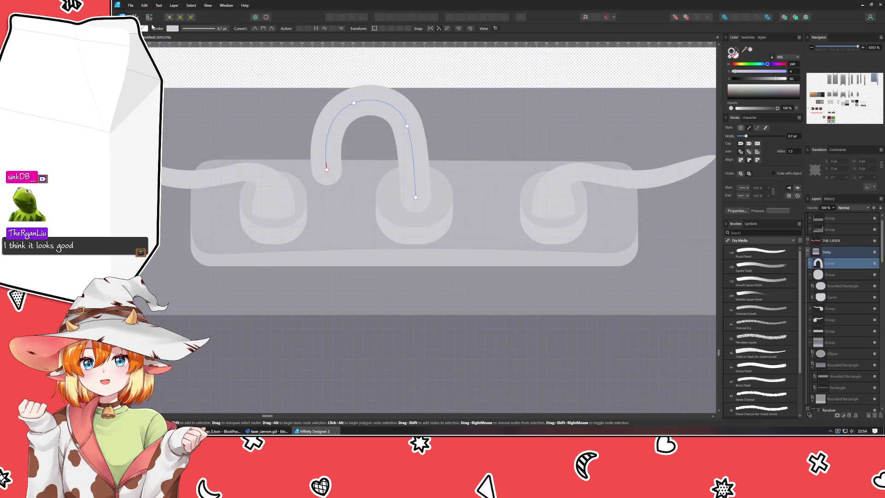
pyautogui.click(174, 5)
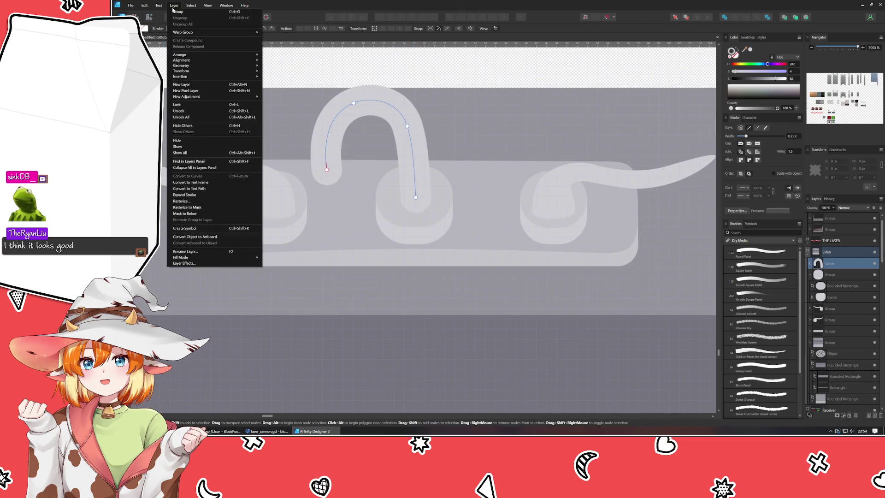
# Step: Outline the spout stroke into a filled shape, select its bottom node, and switch to the sink references
pyautogui.click(212, 194)
pyautogui.moveTo(419, 216); pyautogui.dragTo(400, 203)
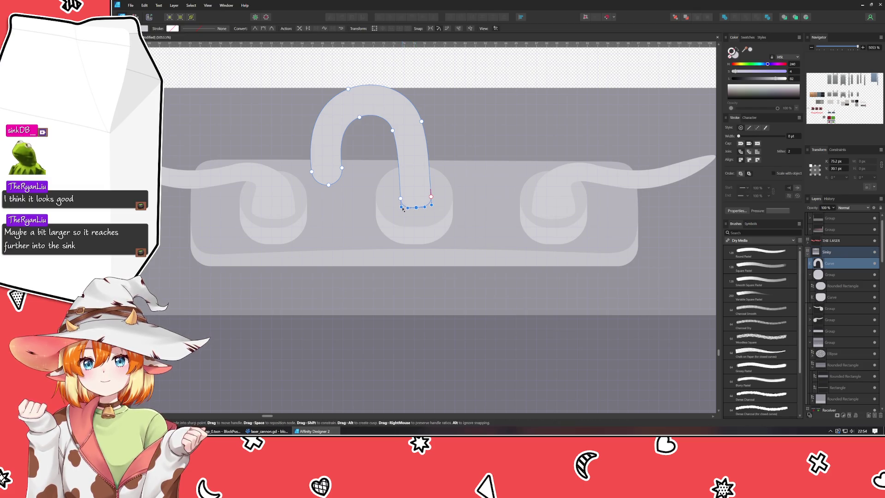
pyautogui.click(431, 196)
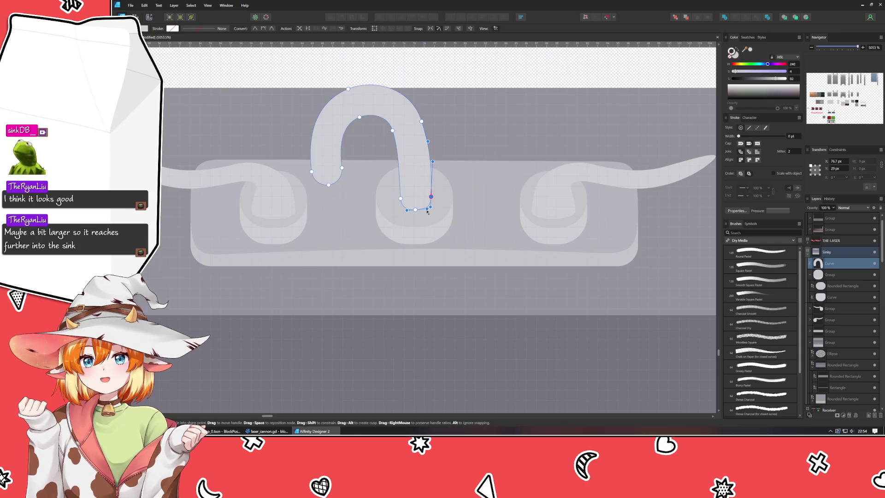
pyautogui.click(415, 213)
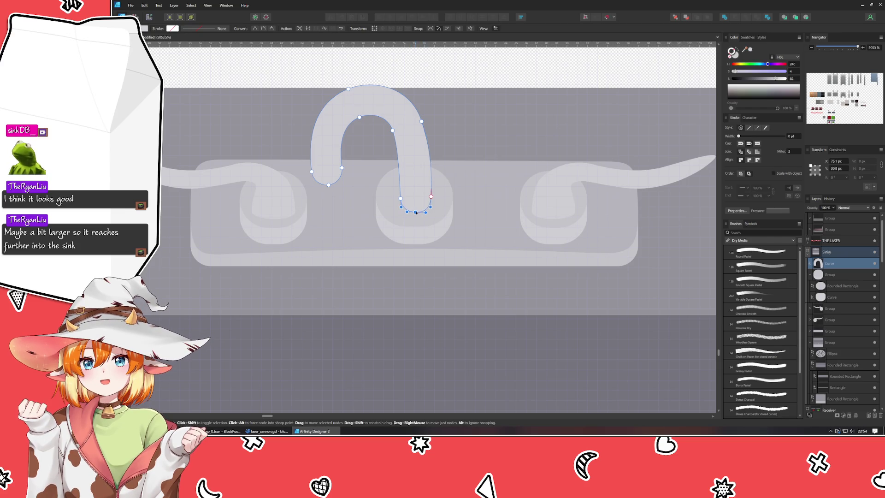
pyautogui.hotkey('alt', 'Tab')
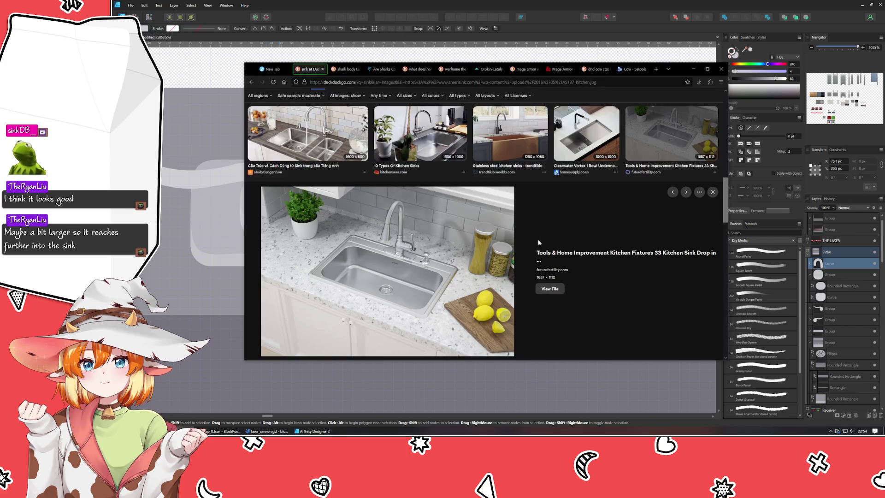
# Step: Scroll the image results and enlarge the Standard Single Bowl Kitchen Sink photo
pyautogui.scroll(-8, 538, 242)
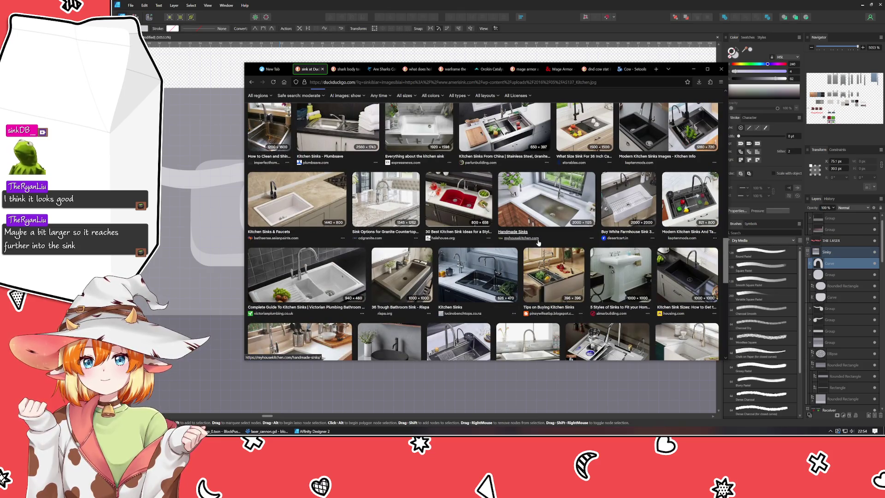
pyautogui.scroll(-2, 538, 243)
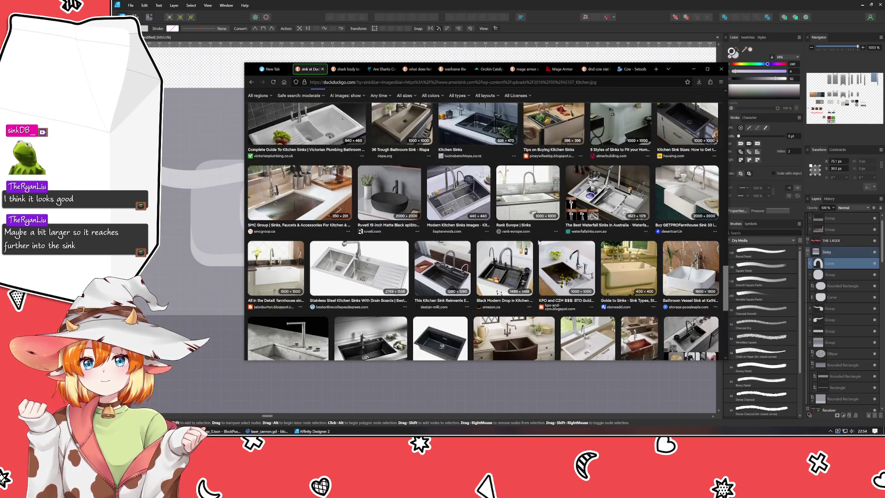
pyautogui.scroll(-5, 538, 242)
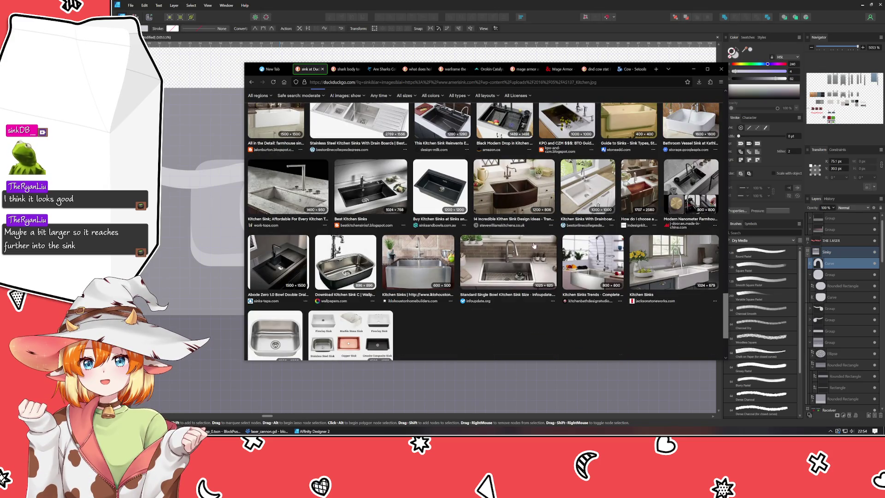
pyautogui.click(516, 279)
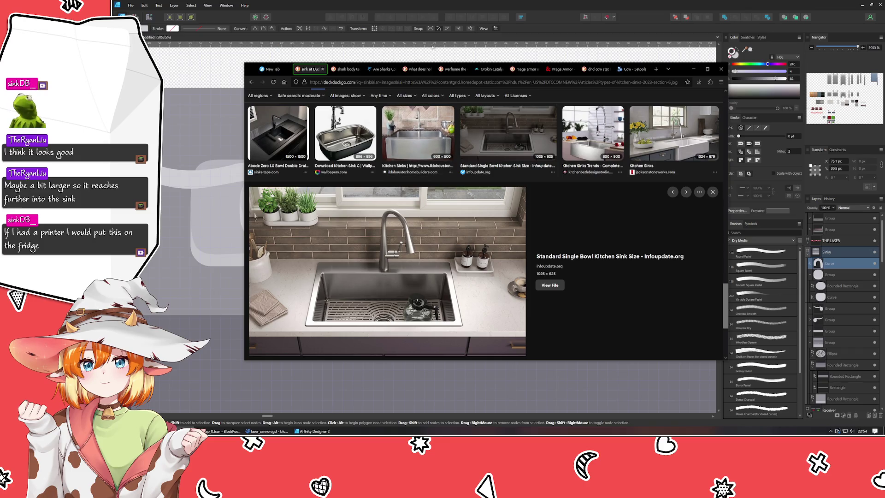
# Step: Move the reference window aside, return to the drawing, and select the faucet curve's upper nodes
pyautogui.moveTo(250, 70)
pyautogui.mouseDown()
pyautogui.moveTo(505, 43)
pyautogui.moveTo(485, 41)
pyautogui.mouseUp()
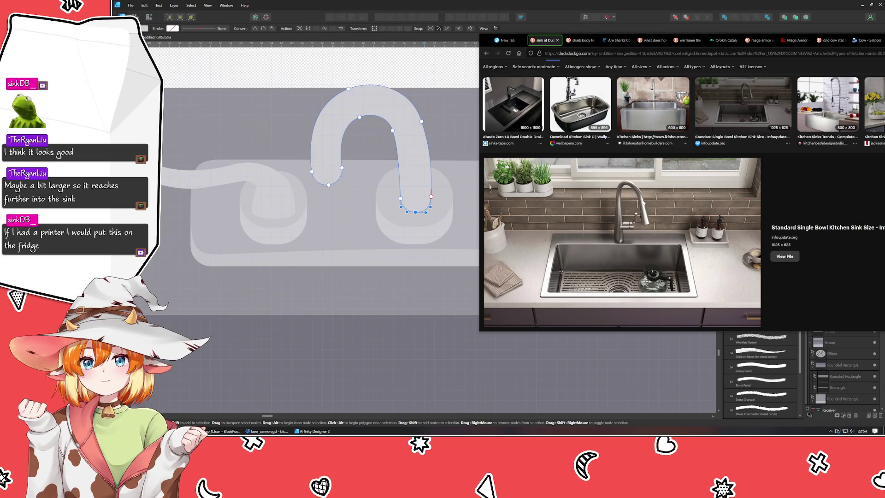
pyautogui.click(436, 138)
pyautogui.scroll(3, 436, 137)
pyautogui.moveTo(257, 76)
pyautogui.mouseDown()
pyautogui.moveTo(273, 103)
pyautogui.moveTo(422, 254)
pyautogui.moveTo(457, 243)
pyautogui.mouseUp()
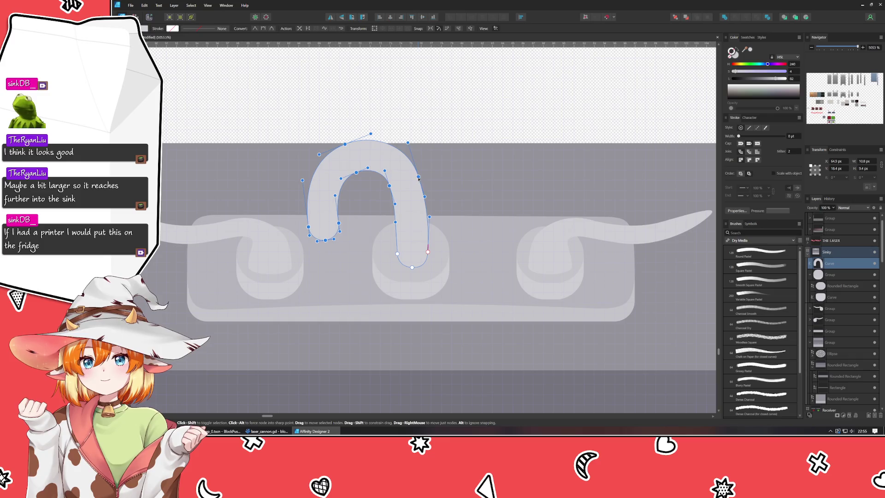
# Step: Raise the top of the faucet arch and compare it against the sink reference
pyautogui.moveTo(418, 176); pyautogui.dragTo(421, 147)
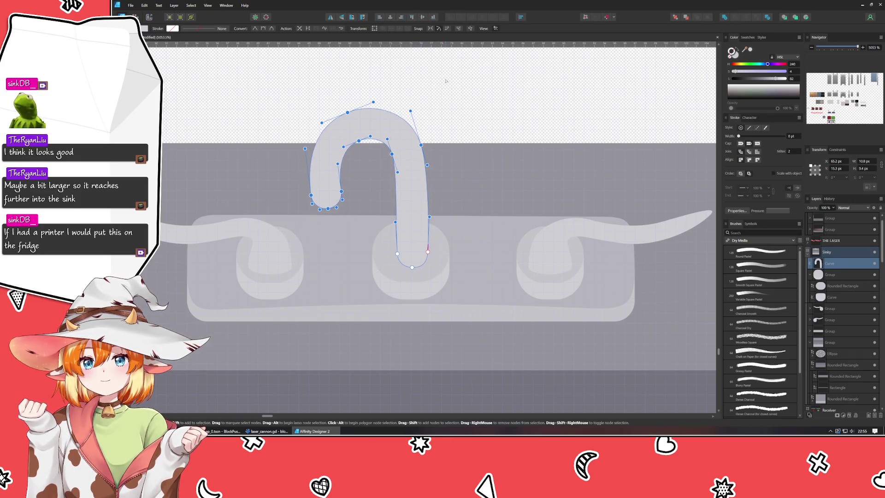
pyautogui.click(418, 333)
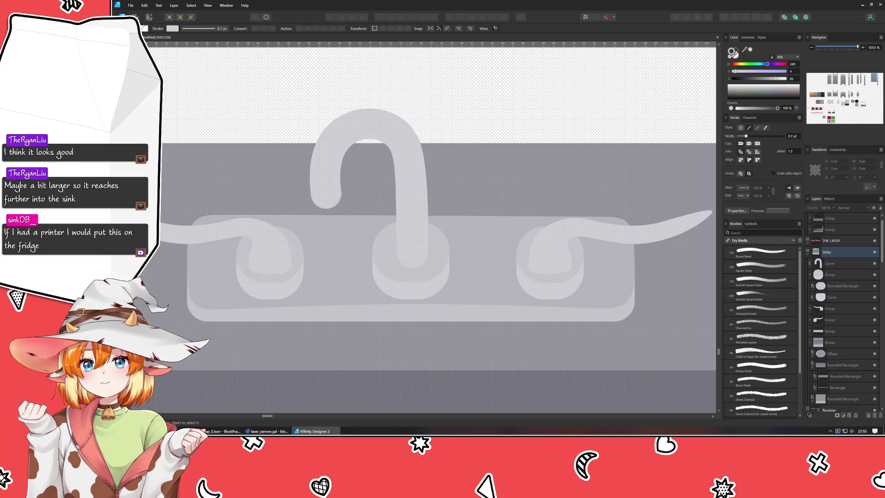
pyautogui.hotkey('alt', 'Tab')
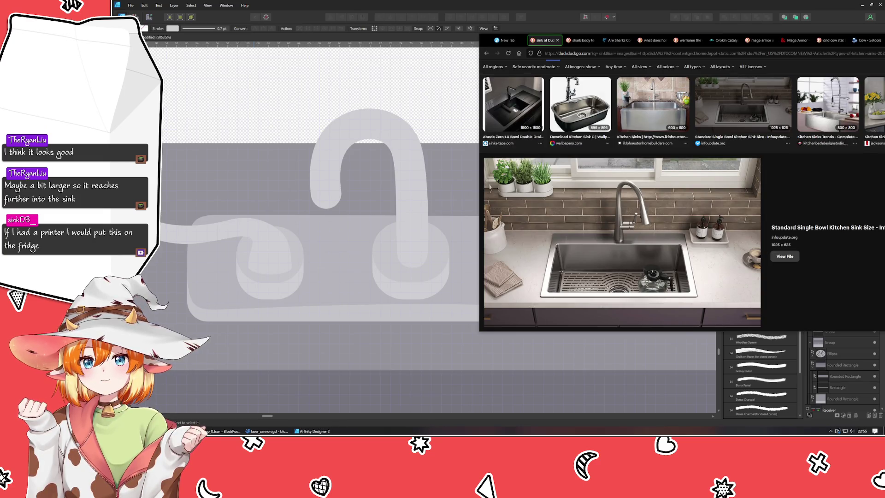
pyautogui.hotkey('alt', 'Tab')
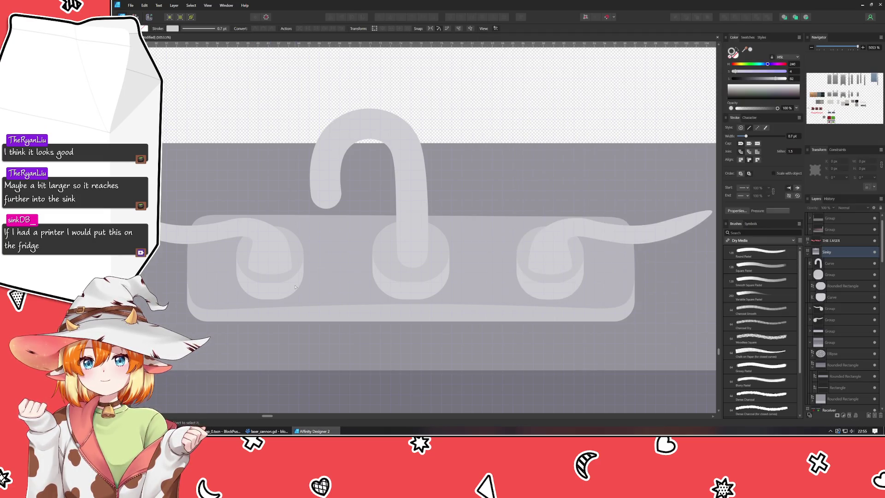
pyautogui.scroll(3, 295, 287)
# Step: Lift the arch higher and widen the stem by moving both its edges outward
pyautogui.moveTo(292, 143)
pyautogui.mouseDown()
pyautogui.moveTo(392, 316)
pyautogui.moveTo(459, 324)
pyautogui.mouseUp()
pyautogui.moveTo(422, 202); pyautogui.dragTo(422, 183)
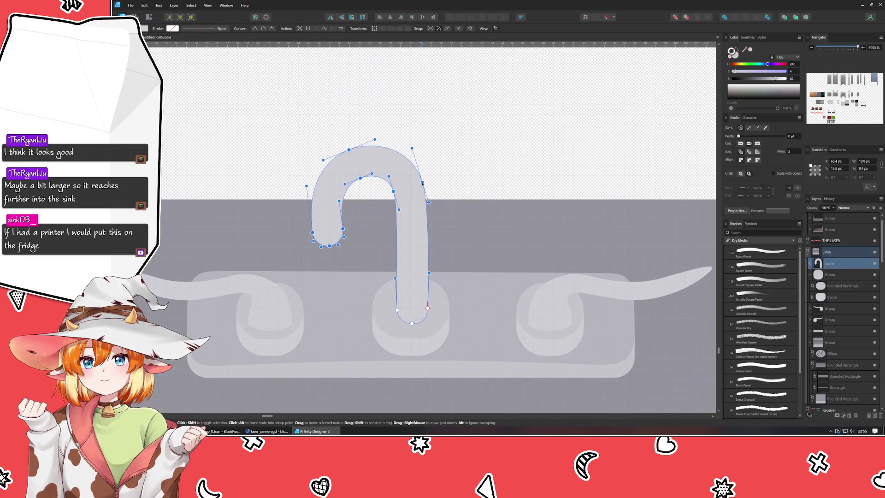
pyautogui.moveTo(380, 270)
pyautogui.mouseDown()
pyautogui.moveTo(406, 317)
pyautogui.moveTo(390, 309)
pyautogui.mouseUp()
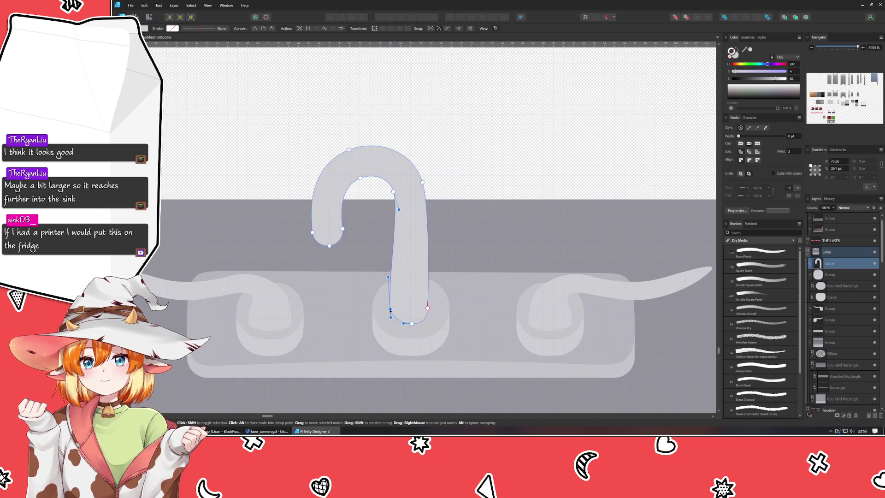
pyautogui.click(428, 308)
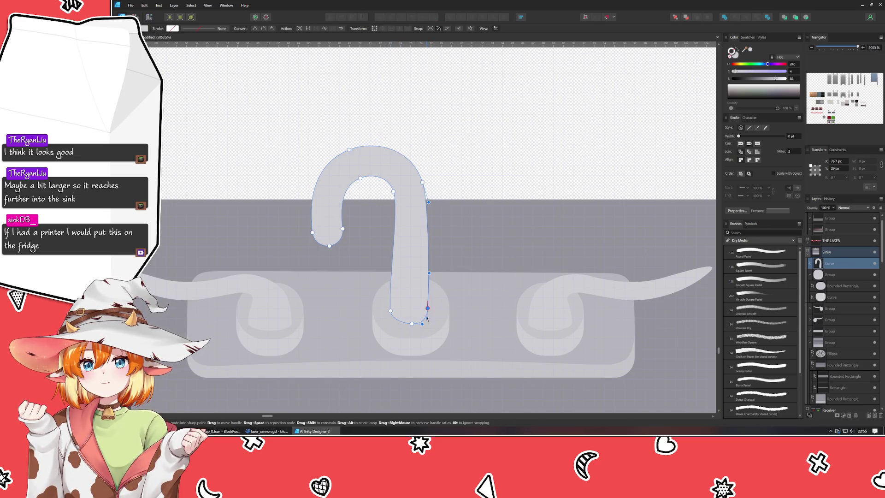
pyautogui.moveTo(430, 314); pyautogui.dragTo(418, 205)
pyautogui.moveTo(428, 307); pyautogui.dragTo(400, 323)
pyautogui.click(411, 324)
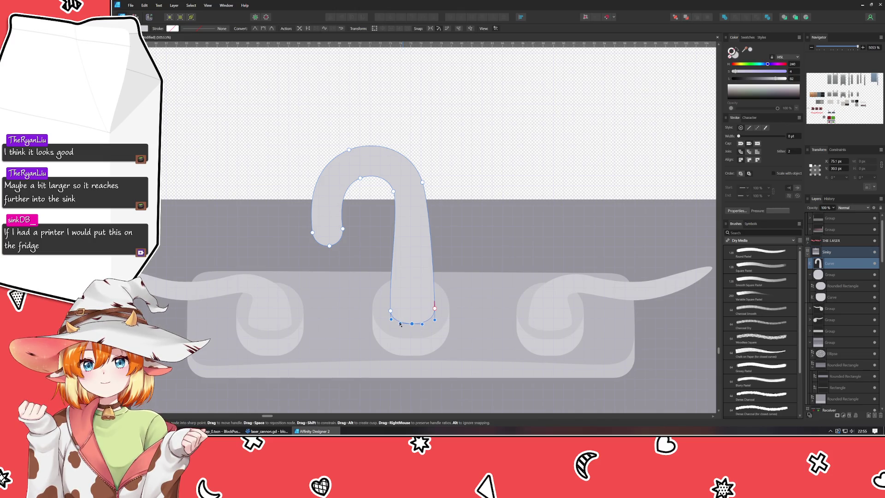
# Step: Reselect the faucet curve and nudge the inner arch node to smooth the curve
pyautogui.press('v')
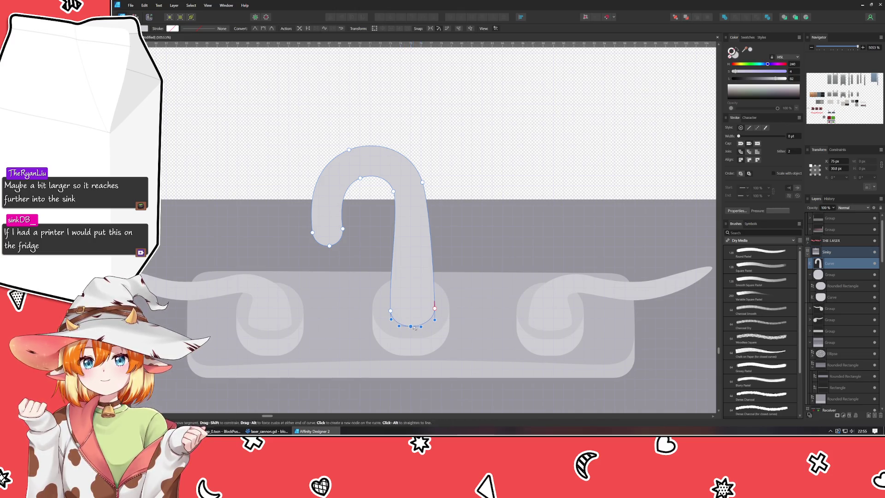
pyautogui.click(472, 211)
pyautogui.press('a')
pyautogui.click(414, 216)
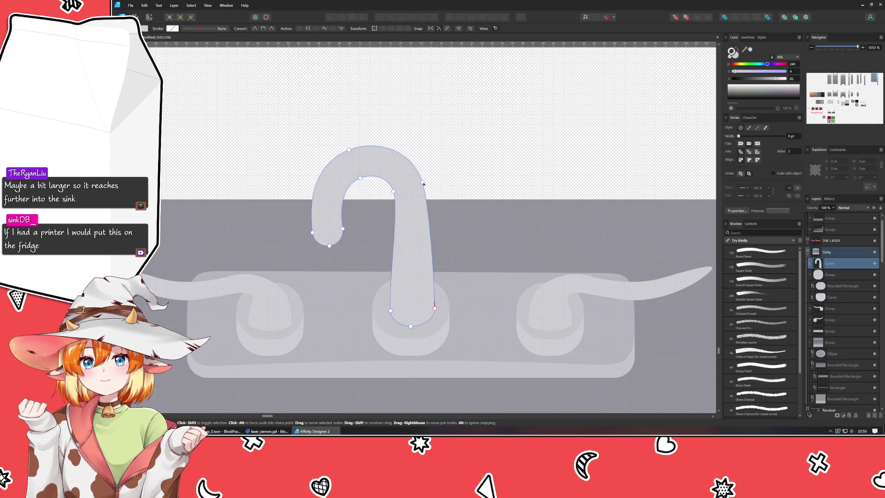
pyautogui.click(425, 183)
pyautogui.moveTo(426, 184); pyautogui.dragTo(392, 197)
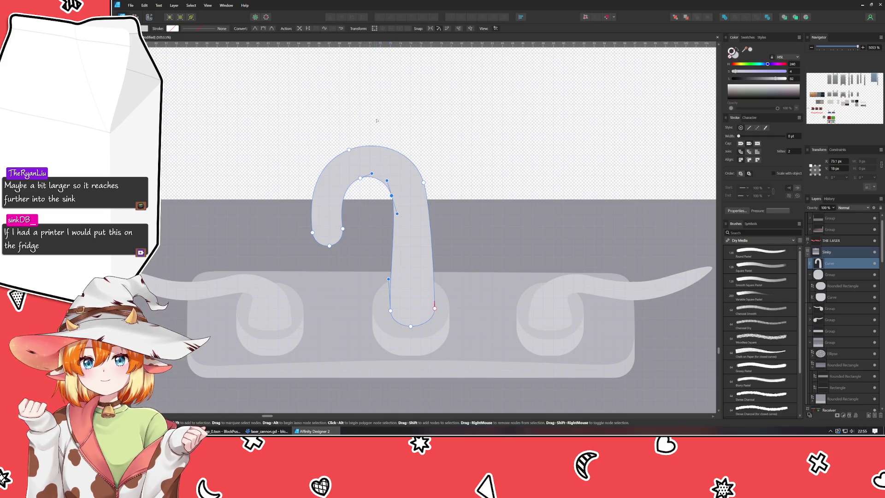
pyautogui.click(319, 140)
# Step: Stretch the hook-end nodes further out and down, then review the reshaped faucet
pyautogui.moveTo(305, 137); pyautogui.dragTo(385, 282)
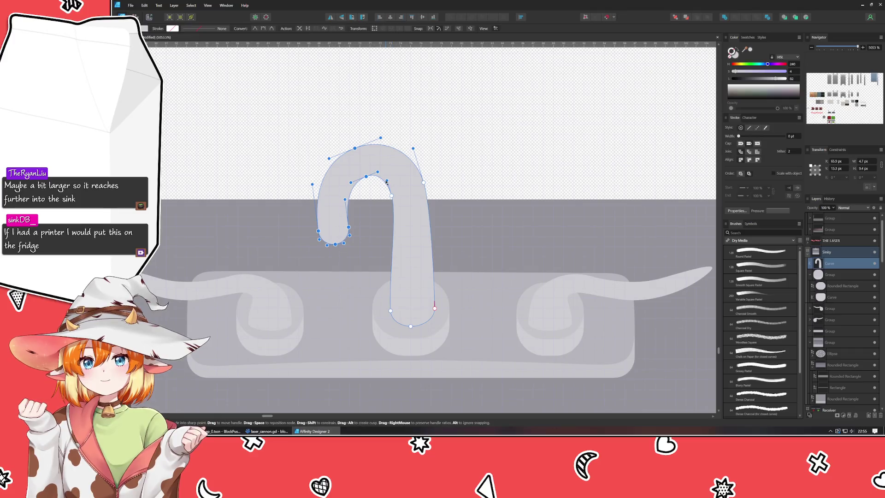
pyautogui.click(392, 150)
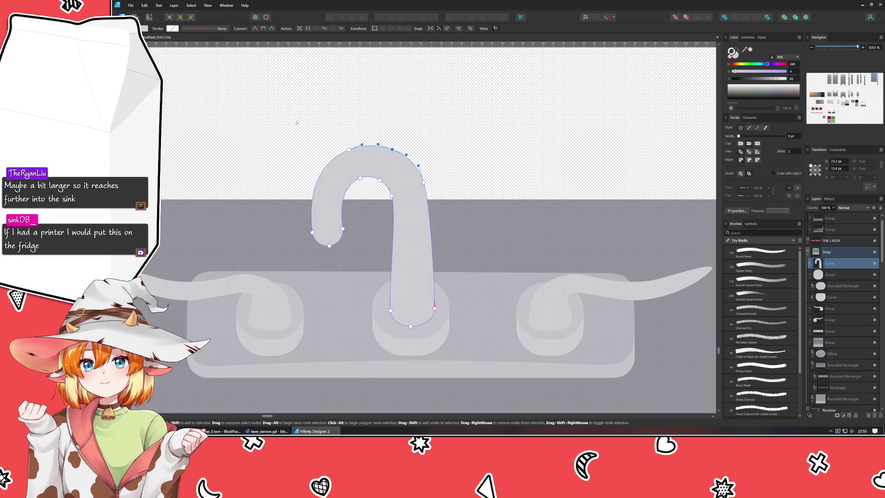
pyautogui.moveTo(296, 122); pyautogui.dragTo(364, 290)
pyautogui.moveTo(344, 230); pyautogui.dragTo(335, 231)
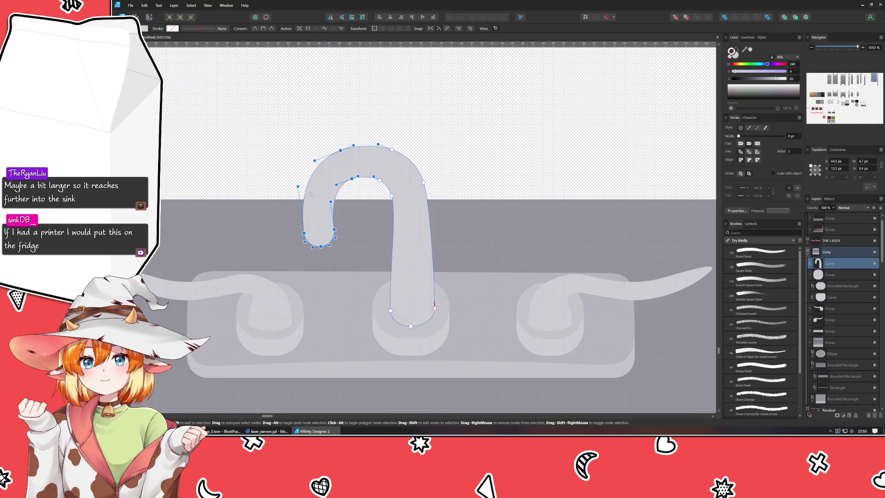
pyautogui.click(274, 107)
pyautogui.click(312, 217)
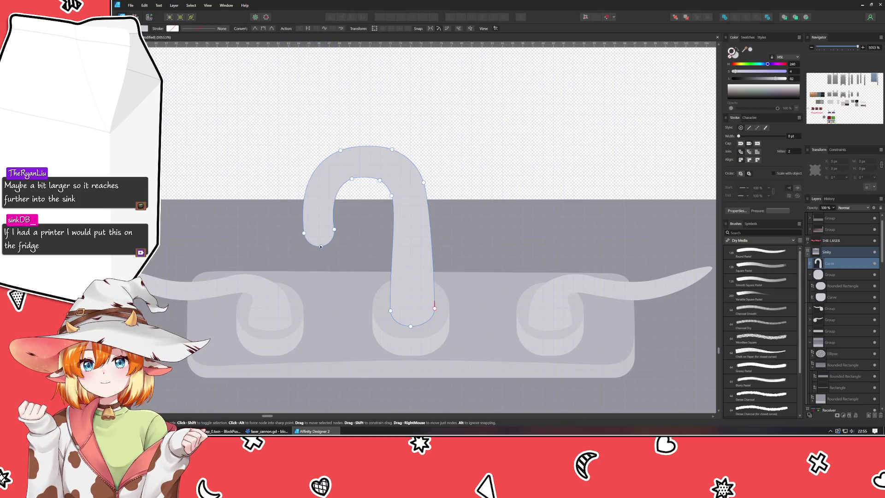
pyautogui.click(318, 240)
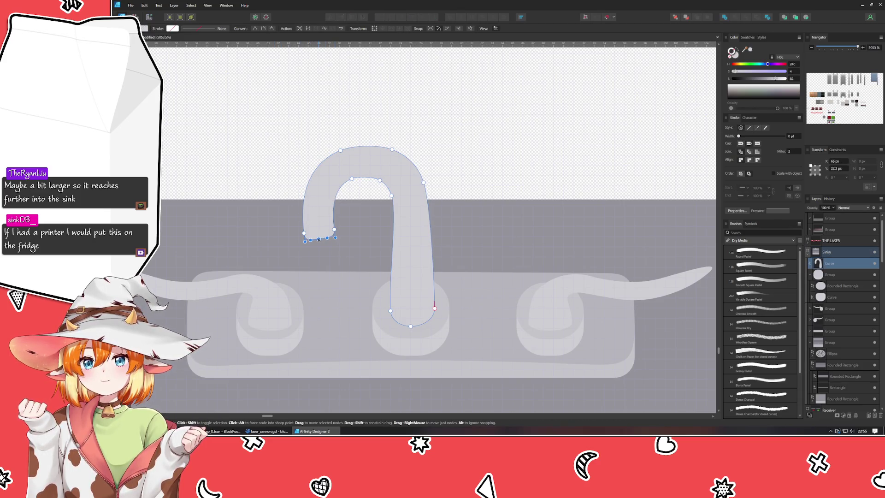
pyautogui.click(250, 110)
pyautogui.scroll(-3, 251, 109)
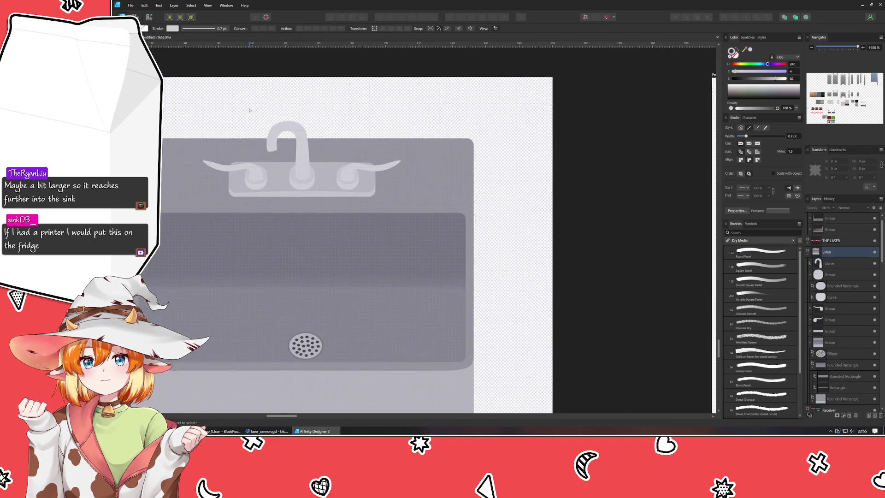
# Step: Center the sink artboard and try nudging a spout tip node, undoing the move
pyautogui.scroll(-5, 303, 155)
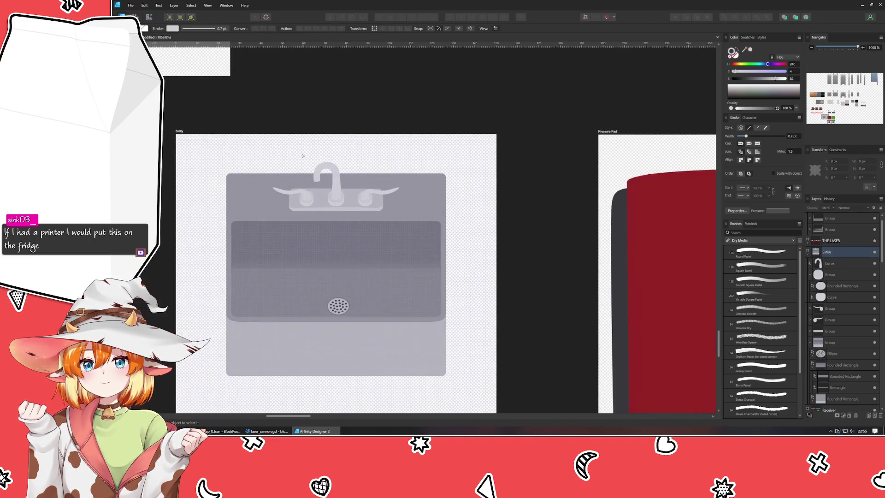
pyautogui.moveTo(303, 156); pyautogui.dragTo(348, 165)
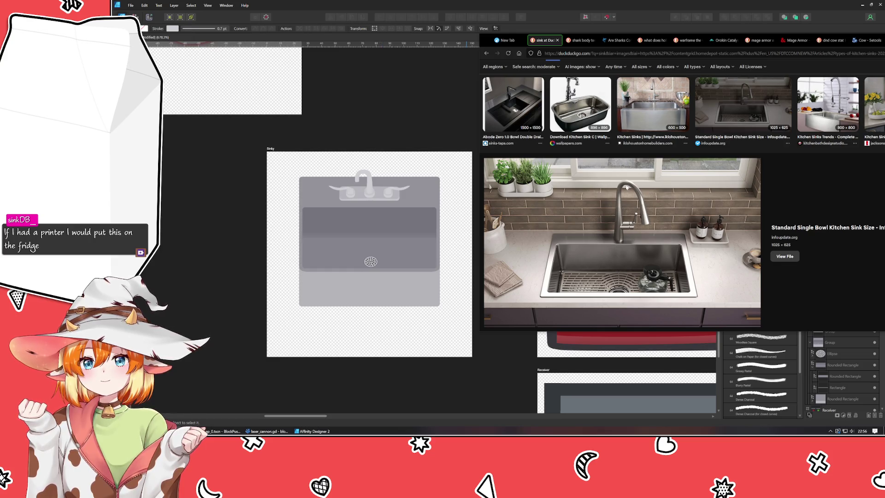
pyautogui.click(393, 145)
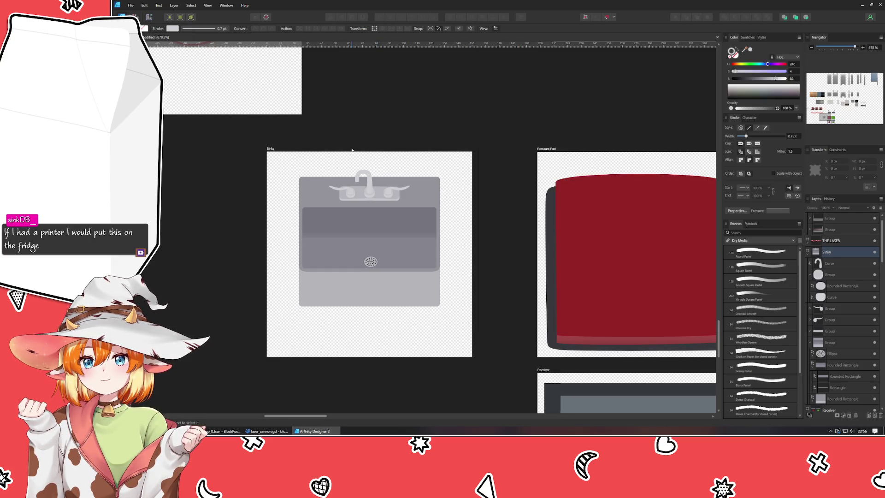
pyautogui.scroll(8, 351, 175)
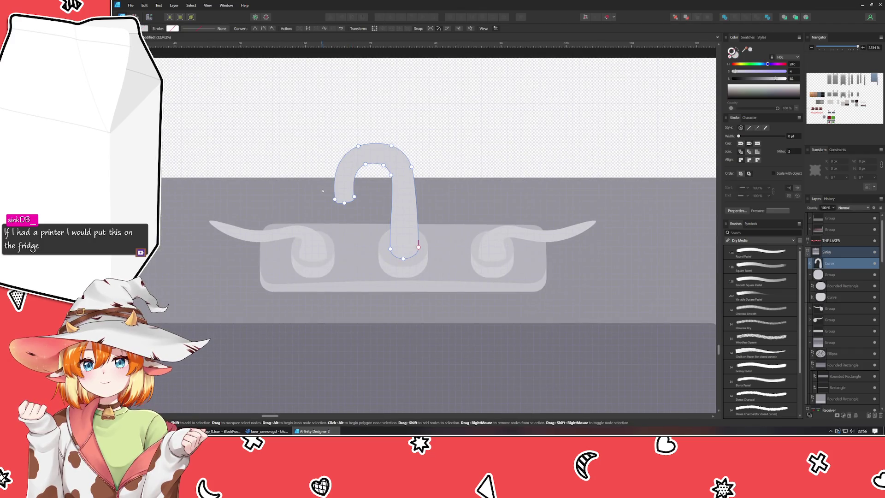
pyautogui.moveTo(355, 177); pyautogui.dragTo(333, 206)
pyautogui.click(348, 181)
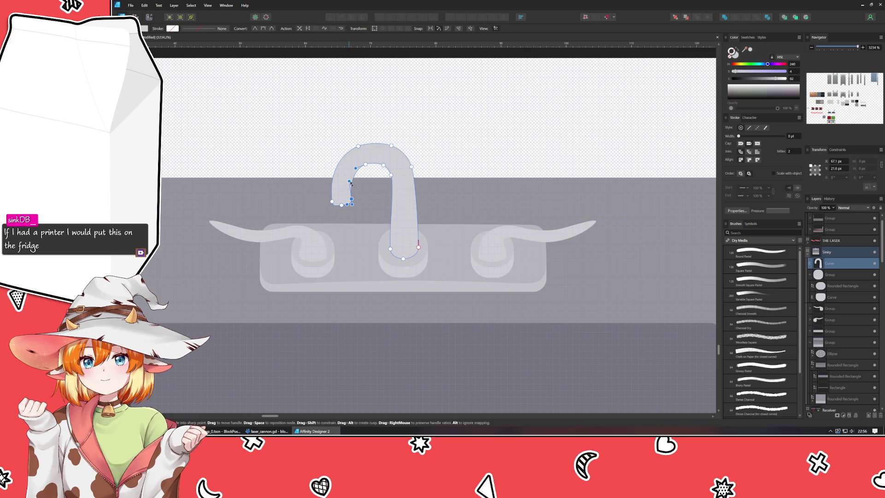
pyautogui.moveTo(347, 181); pyautogui.dragTo(349, 181)
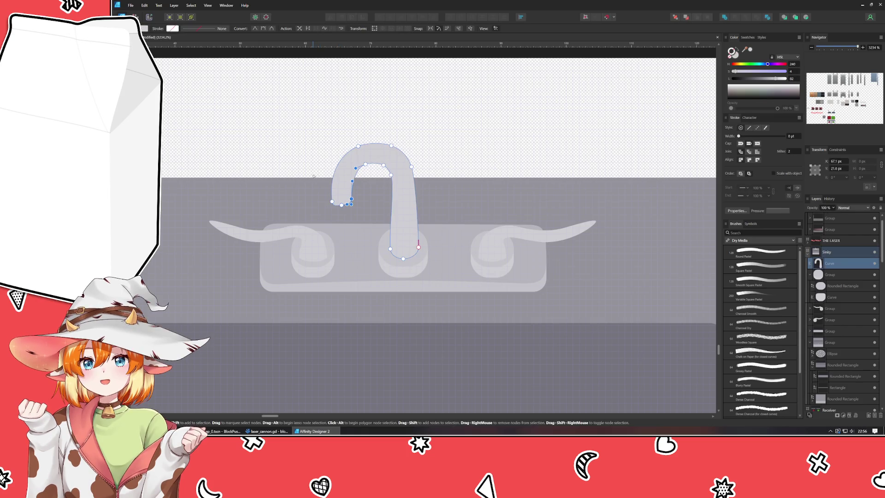
pyautogui.hotkey('ctrl', 'z')
# Step: Adjust the spout bottom node's Bezier handles to round the tip, then deselect
pyautogui.click(332, 200)
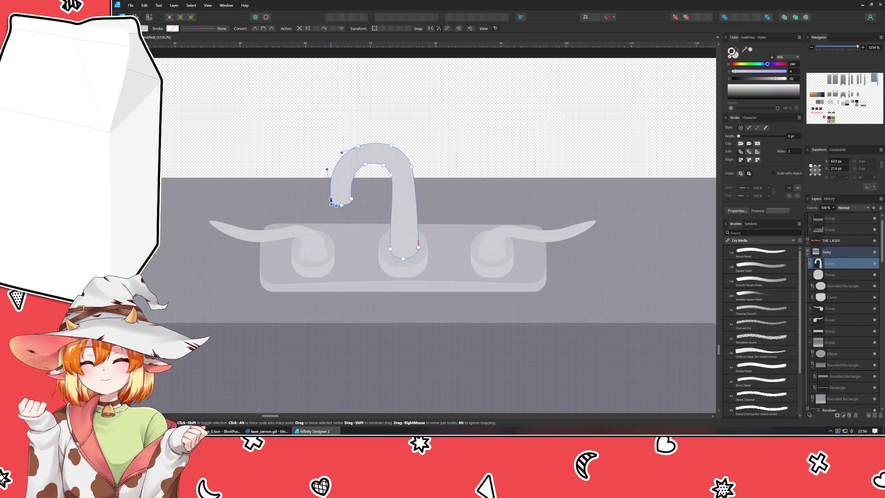
pyautogui.click(341, 205)
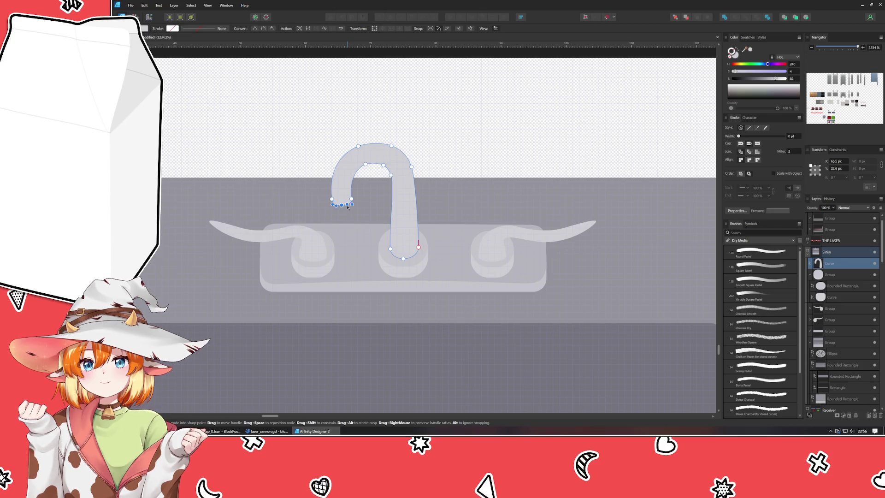
pyautogui.moveTo(347, 205); pyautogui.dragTo(347, 205)
pyautogui.click(299, 112)
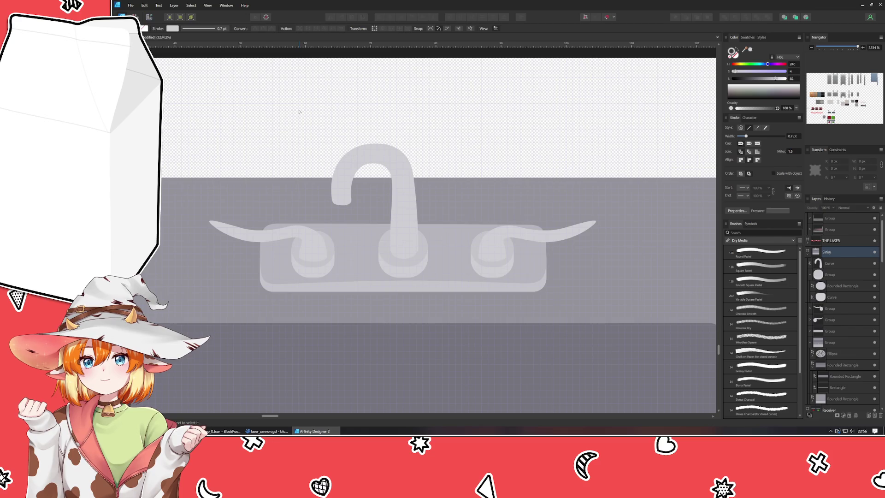
pyautogui.scroll(-2, 302, 120)
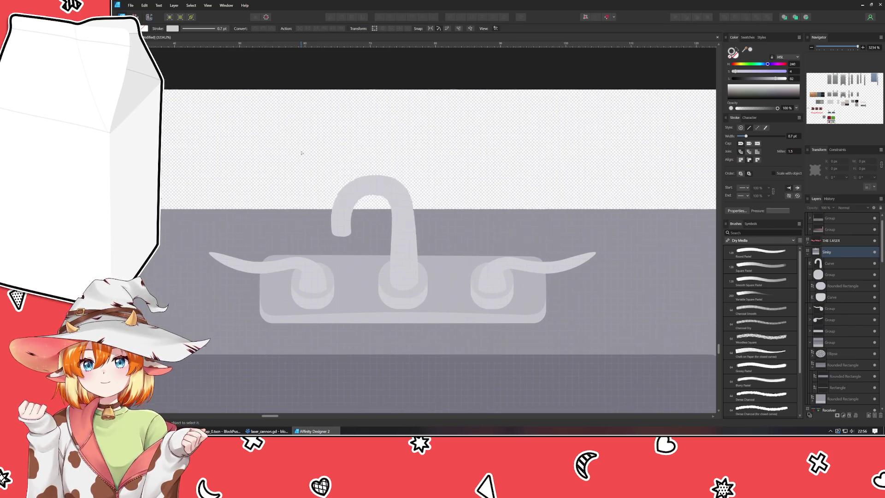
pyautogui.scroll(2, 303, 130)
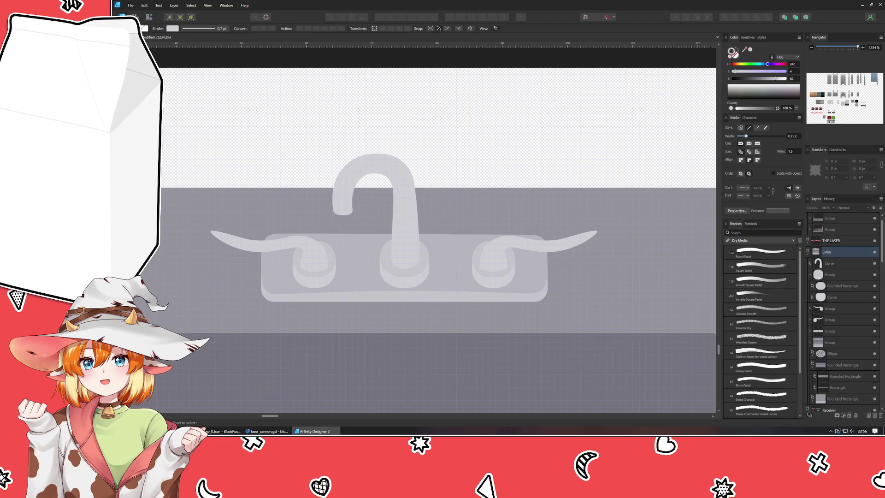
# Step: Draw a closed Pen path along the spout's inner edge for the shadow
pyautogui.press('p')
pyautogui.moveTo(348, 216)
pyautogui.mouseDown()
pyautogui.moveTo(349, 185)
pyautogui.moveTo(374, 169)
pyautogui.moveTo(392, 176)
pyautogui.mouseUp()
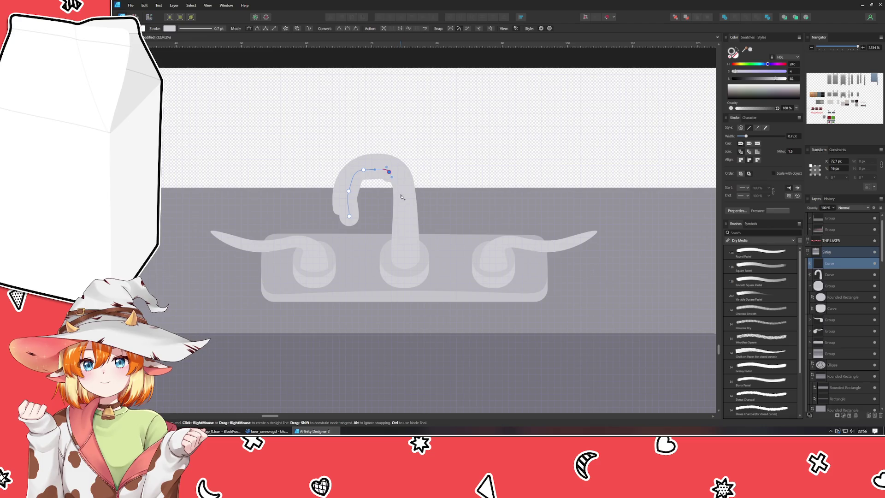
pyautogui.click(399, 205)
pyautogui.moveTo(392, 254); pyautogui.dragTo(388, 259)
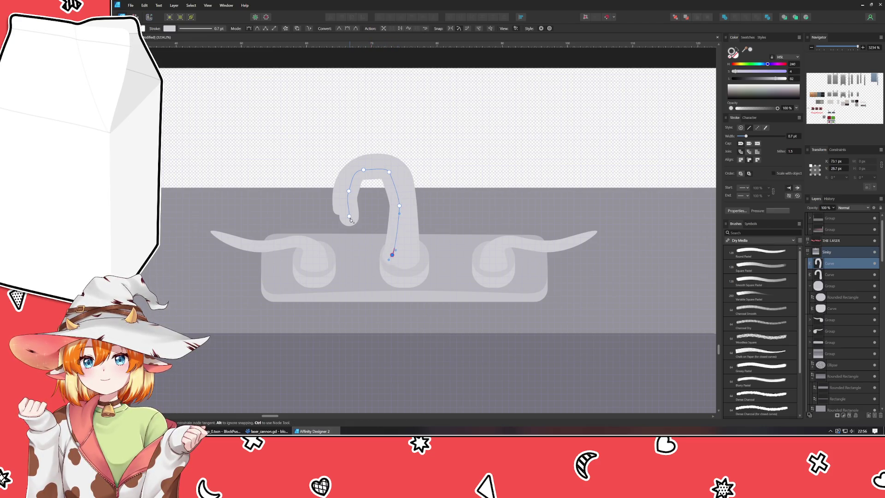
pyautogui.click(349, 216)
# Step: Give the shadow shape a fill with lightness 80 and Multiply blend mode
pyautogui.press('a')
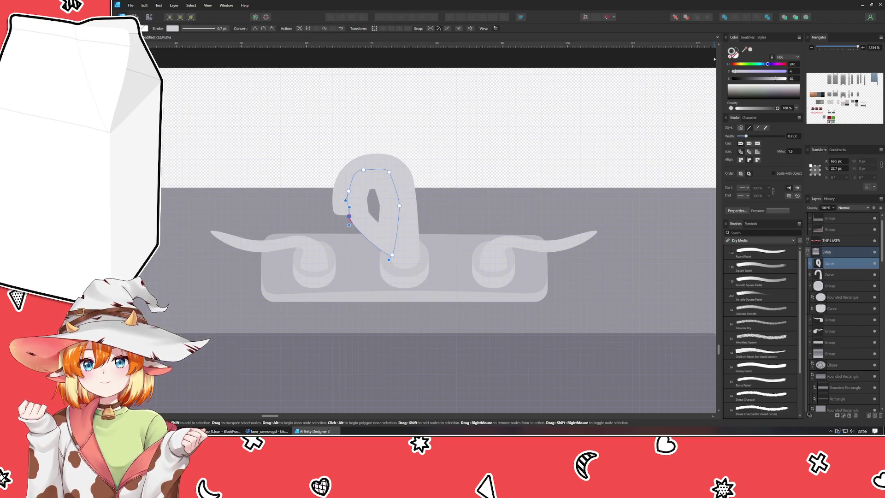
pyautogui.click(728, 57)
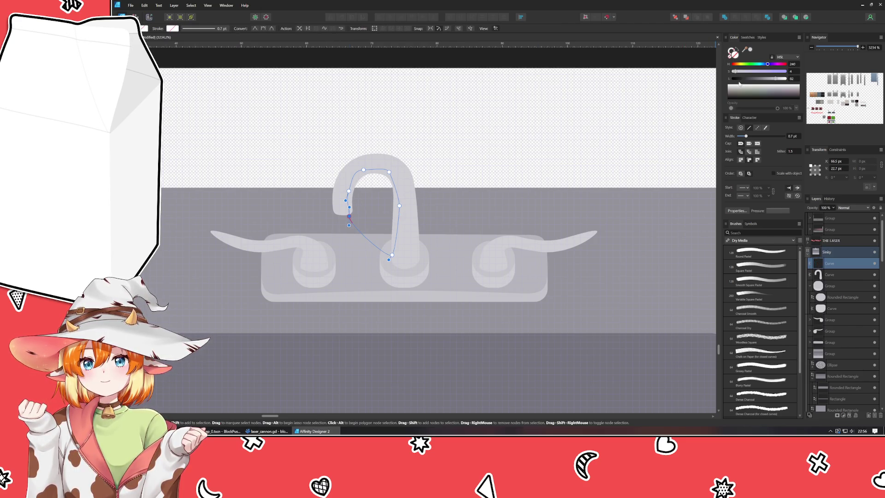
pyautogui.click(742, 79)
pyautogui.moveTo(742, 78); pyautogui.dragTo(774, 79)
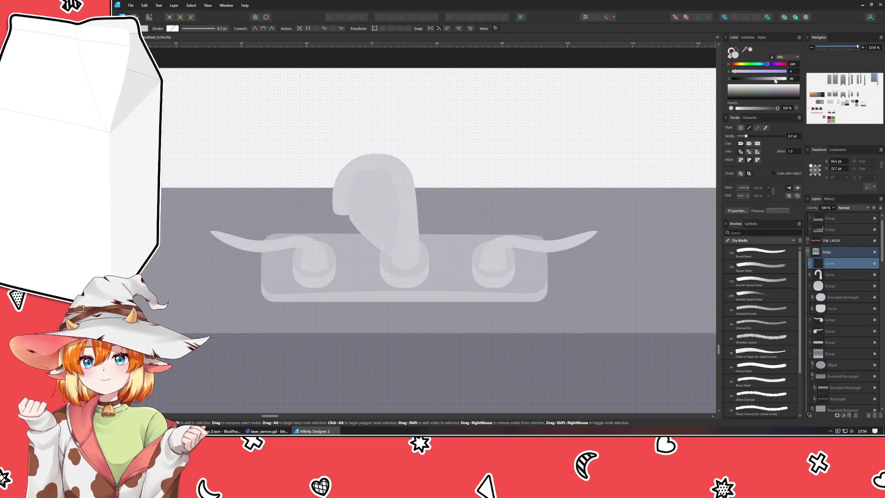
pyautogui.click(849, 208)
pyautogui.click(852, 237)
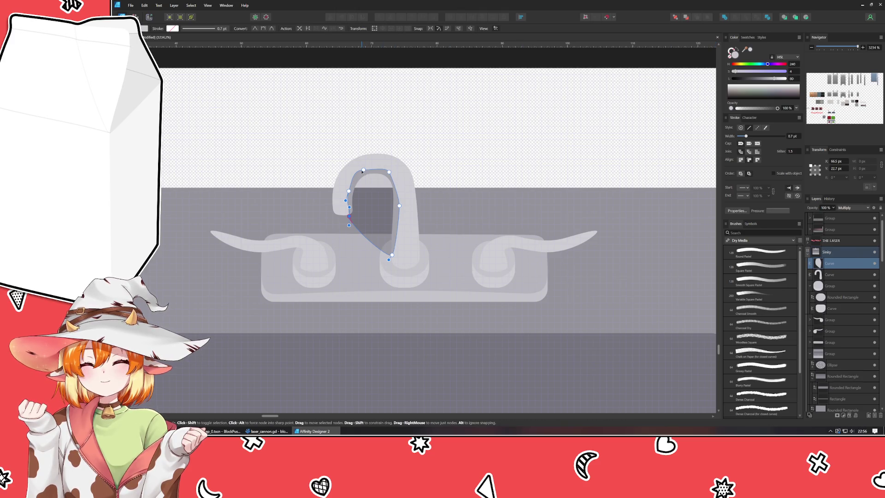
# Step: Reshape the shadow's sides and bottom point, then delete its standalone layer
pyautogui.moveTo(352, 194); pyautogui.dragTo(354, 180)
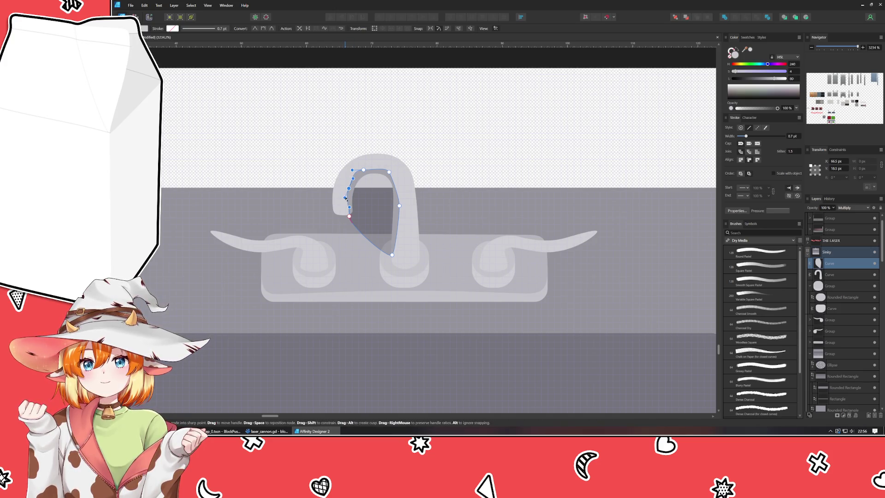
pyautogui.moveTo(345, 197)
pyautogui.mouseDown()
pyautogui.moveTo(370, 170)
pyautogui.moveTo(386, 170)
pyautogui.mouseUp()
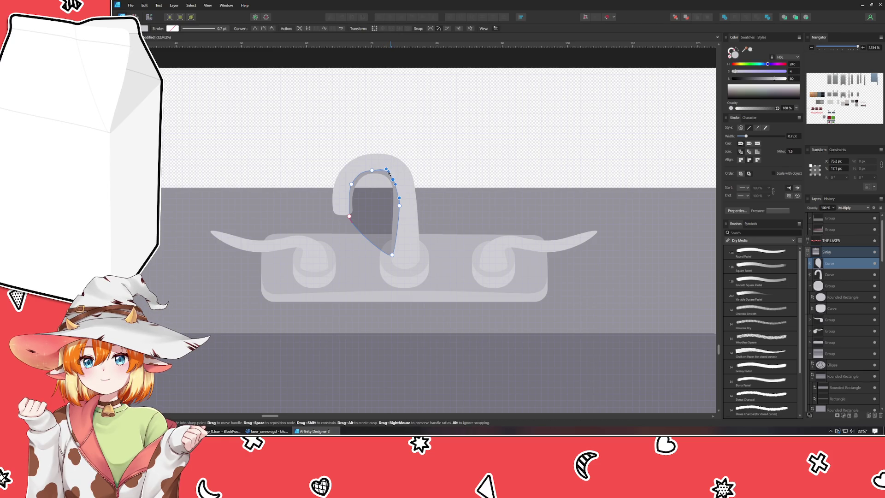
pyautogui.moveTo(395, 190); pyautogui.dragTo(399, 189)
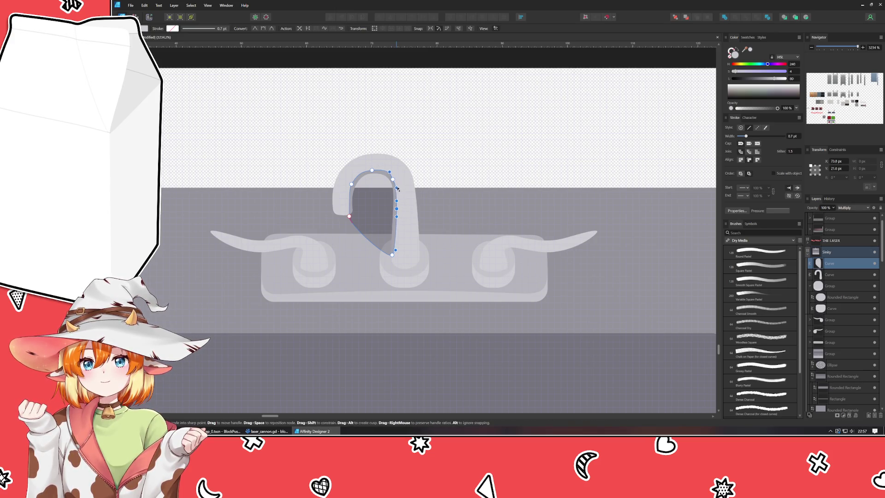
pyautogui.moveTo(392, 254); pyautogui.dragTo(391, 259)
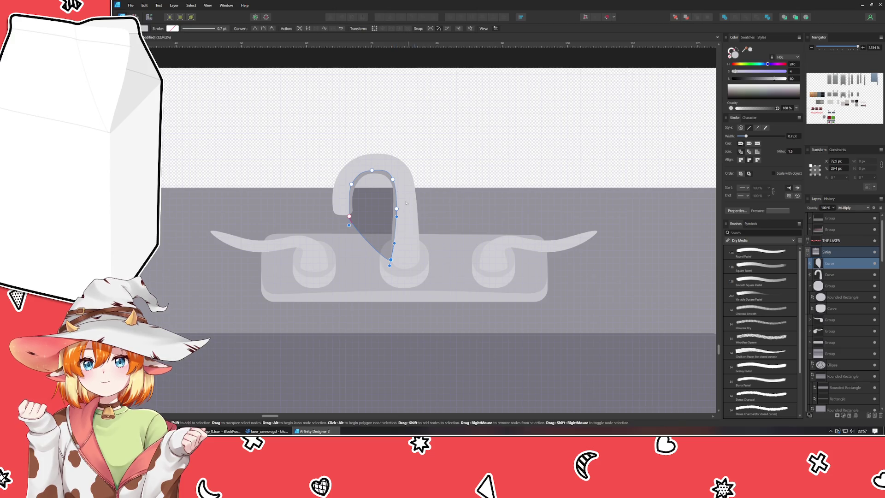
pyautogui.moveTo(392, 179); pyautogui.dragTo(395, 182)
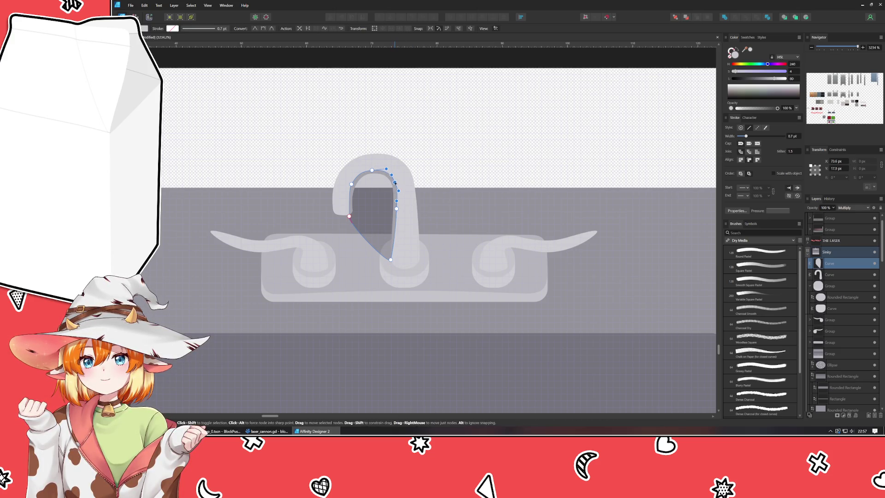
pyautogui.click(375, 195)
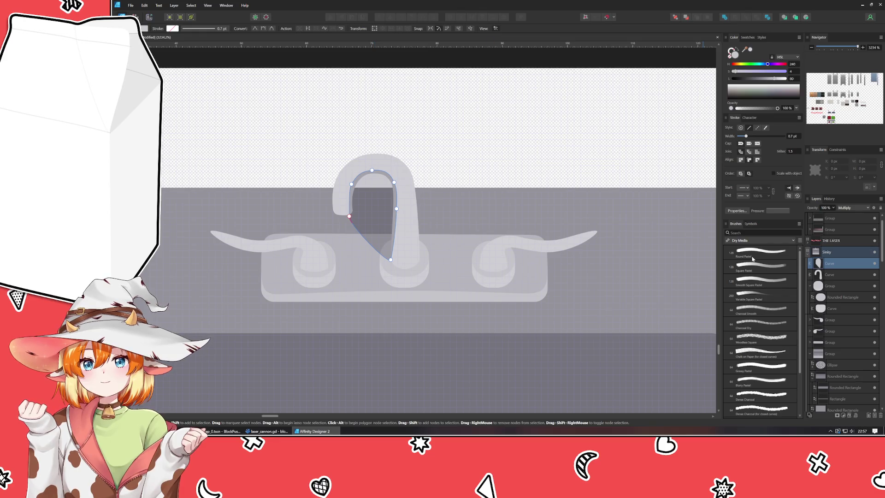
pyautogui.press('Delete')
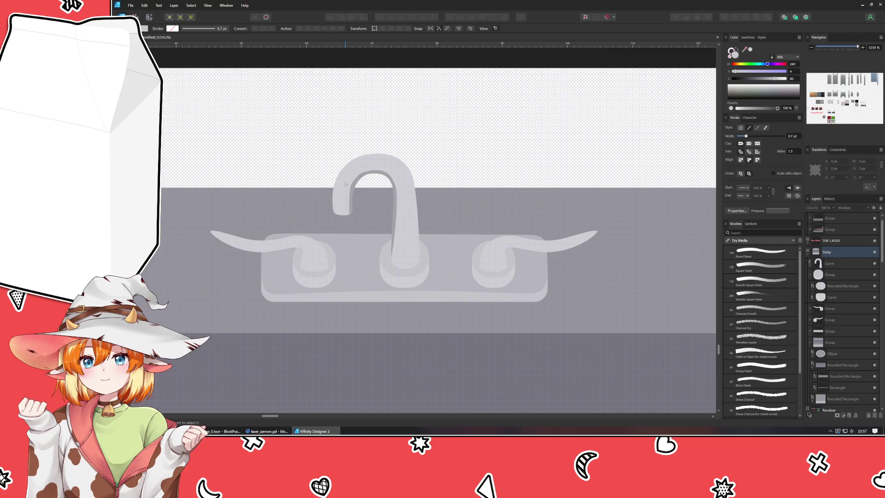
# Step: Add a node to the shadow's left edge and fit its left nodes onto the inner curve
pyautogui.scroll(5, 346, 184)
pyautogui.click(368, 190)
pyautogui.click(360, 278)
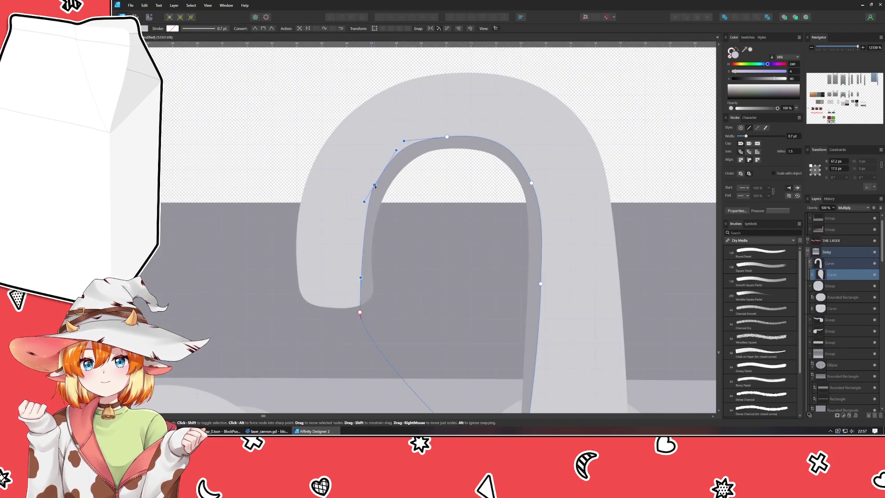
pyautogui.moveTo(361, 278); pyautogui.dragTo(355, 277)
pyautogui.moveTo(360, 312); pyautogui.dragTo(362, 309)
pyautogui.moveTo(374, 187); pyautogui.dragTo(377, 190)
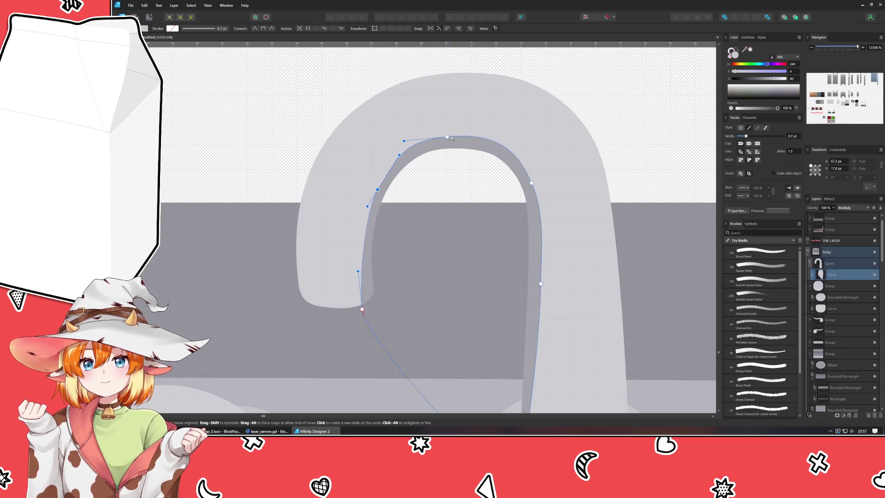
# Step: Lower the shadow's top node and tune its handles to follow the arch
pyautogui.moveTo(446, 137); pyautogui.dragTo(448, 142)
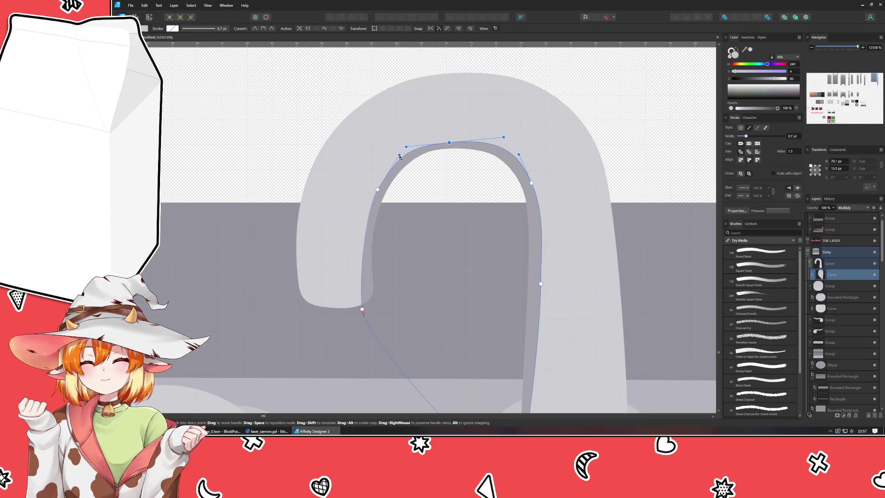
pyautogui.moveTo(399, 155); pyautogui.dragTo(397, 161)
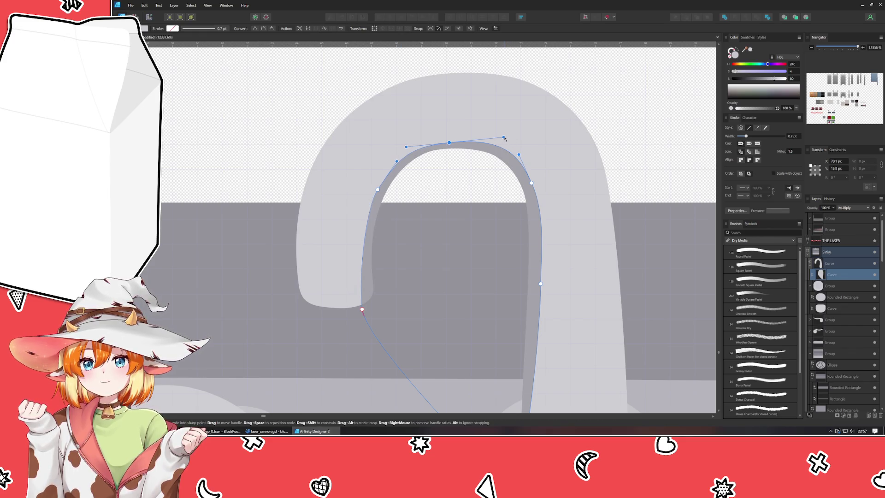
pyautogui.moveTo(504, 136)
pyautogui.mouseDown()
pyautogui.moveTo(494, 140)
pyautogui.moveTo(518, 154)
pyautogui.moveTo(530, 184)
pyautogui.mouseUp()
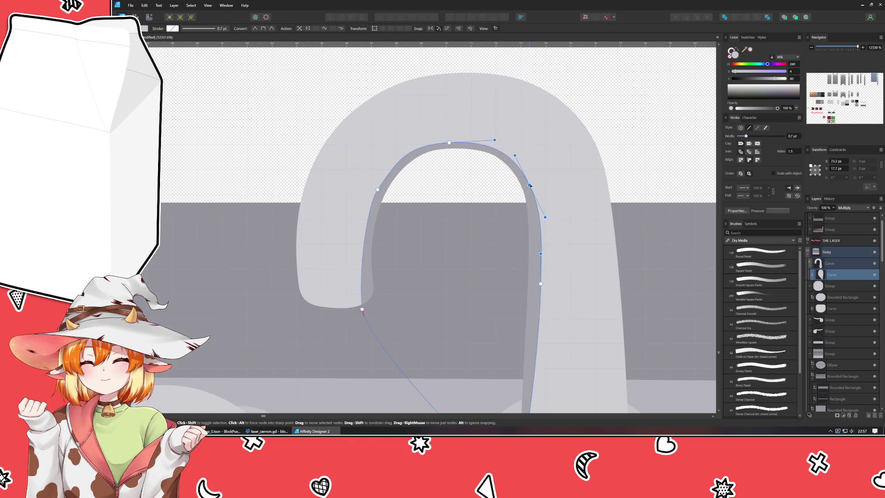
pyautogui.click(449, 142)
pyautogui.moveTo(407, 146); pyautogui.dragTo(411, 143)
pyautogui.scroll(-3, 536, 240)
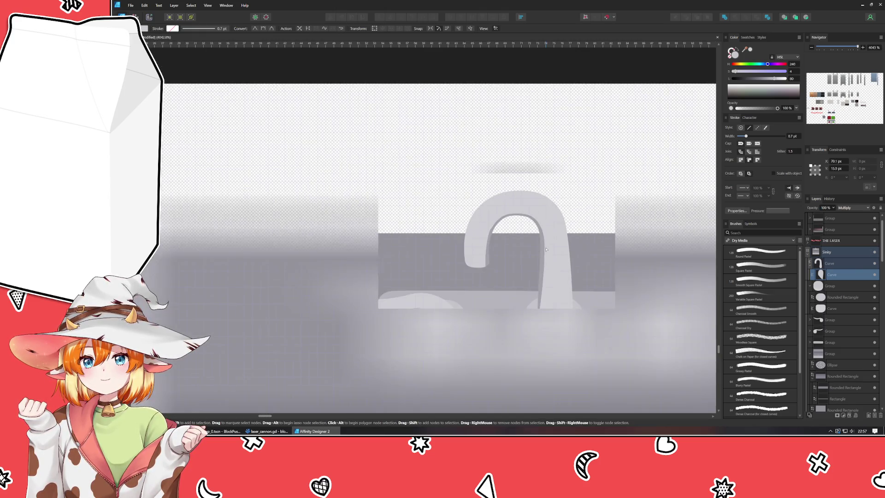
# Step: Start a Pen path up the spout's left edge over its top, with a 0.2 pt stroke
pyautogui.click(588, 206)
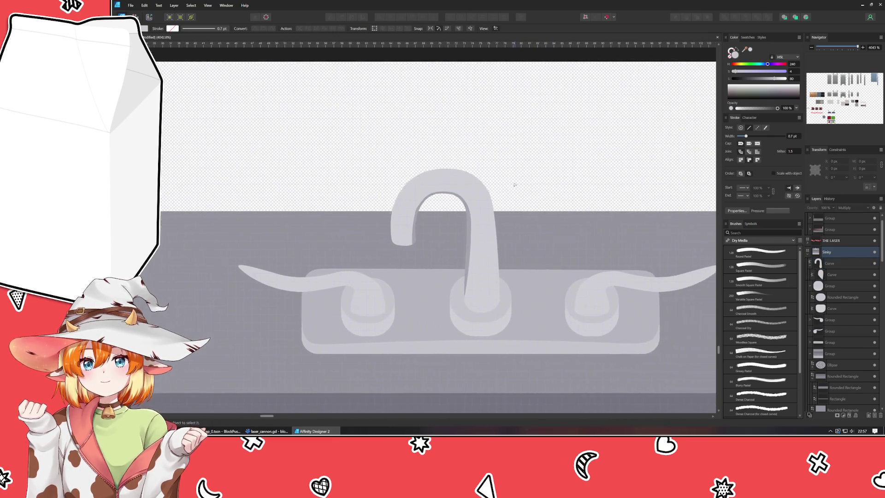
pyautogui.scroll(2, 204, 153)
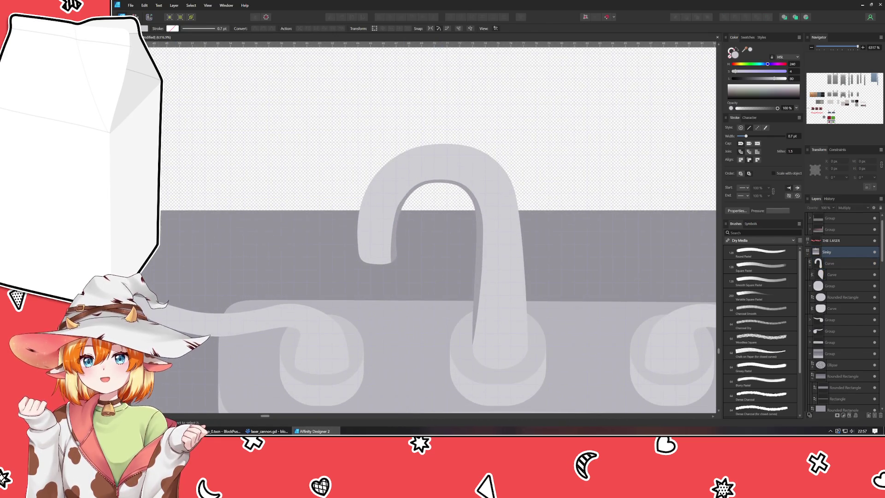
pyautogui.press('p')
pyautogui.click(362, 262)
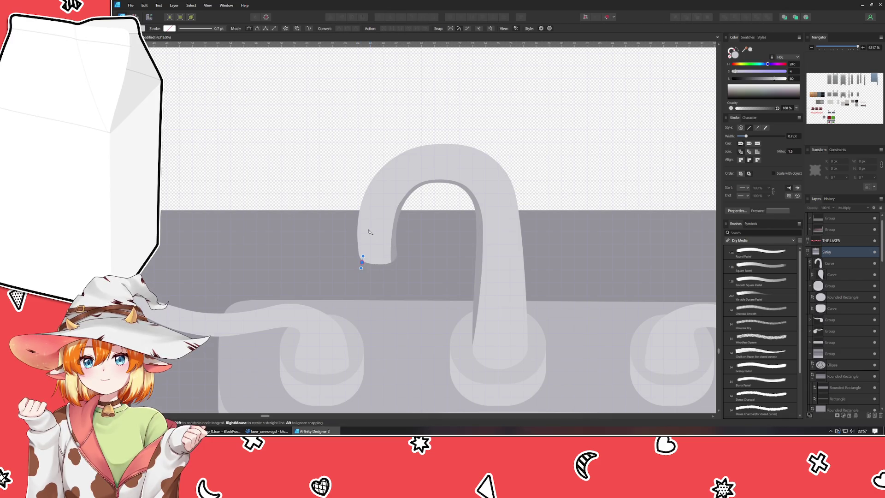
pyautogui.click(363, 219)
pyautogui.moveTo(382, 177); pyautogui.dragTo(391, 169)
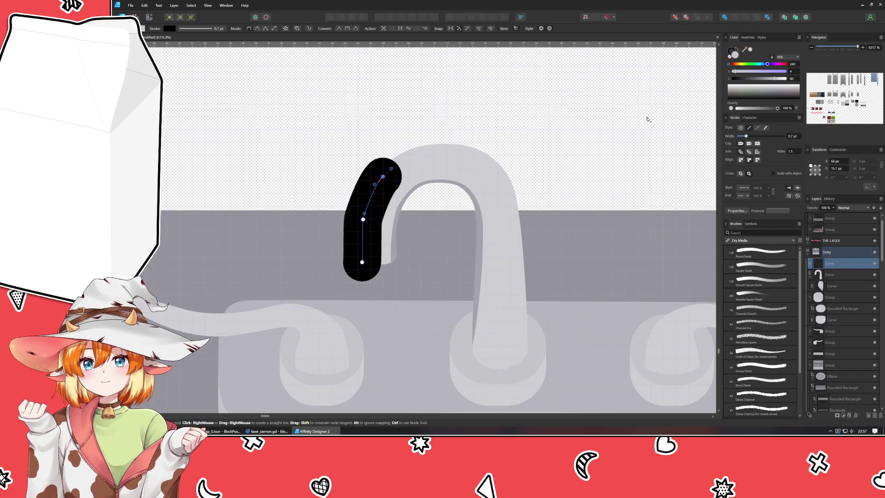
pyautogui.moveTo(745, 137); pyautogui.dragTo(740, 138)
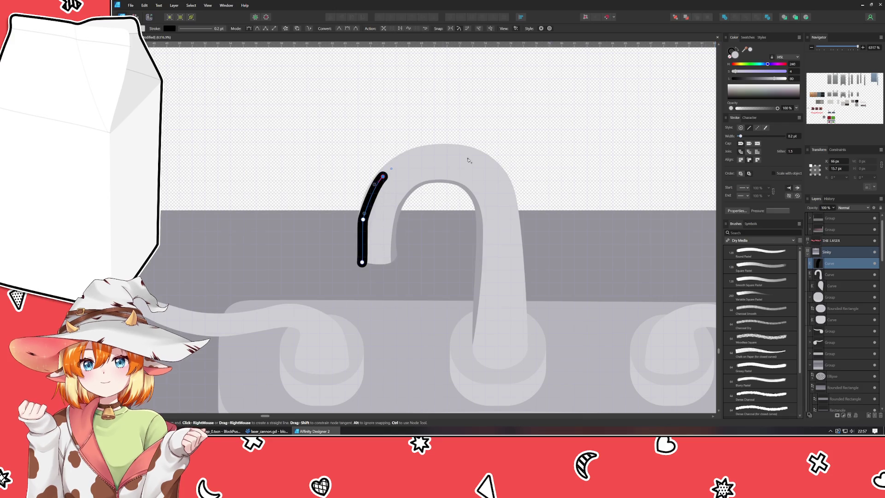
pyautogui.moveTo(420, 153); pyautogui.dragTo(429, 152)
# Step: Continue the path down the pipe's right side and back around its outer edge, closing it
pyautogui.click(483, 162)
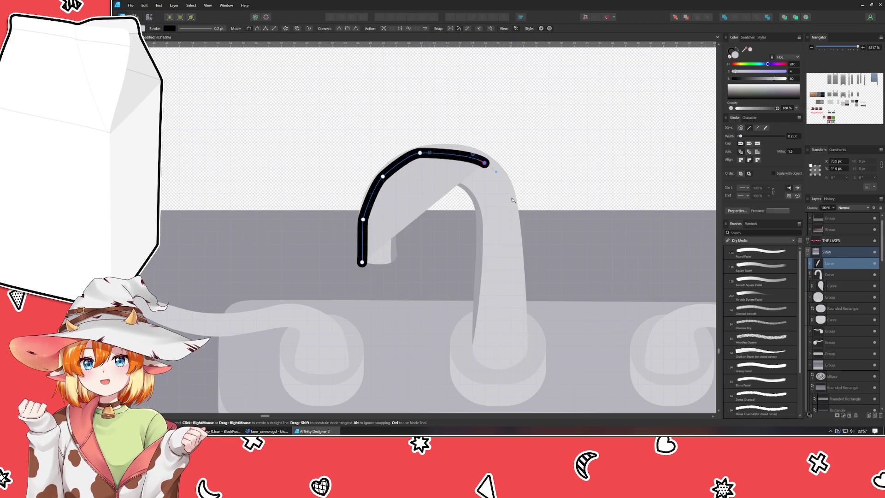
pyautogui.click(511, 198)
pyautogui.moveTo(522, 309); pyautogui.dragTo(523, 328)
pyautogui.click(527, 344)
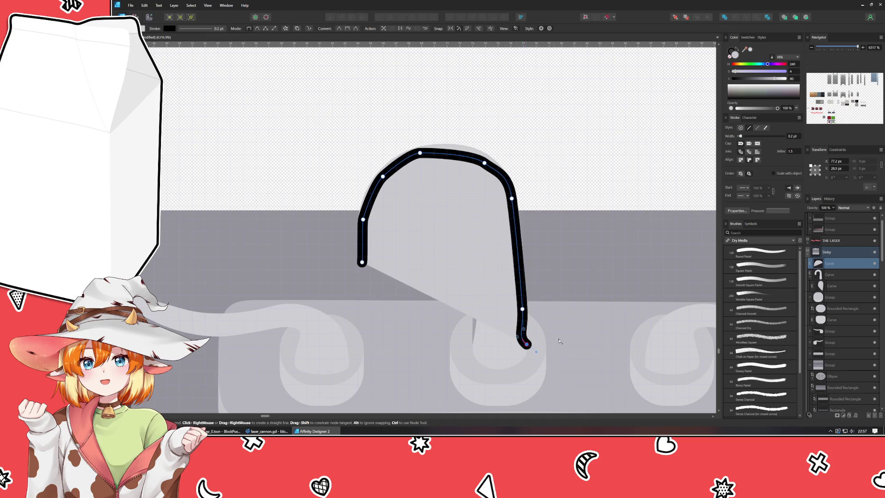
pyautogui.click(566, 249)
pyautogui.click(526, 136)
pyautogui.click(396, 137)
pyautogui.click(353, 180)
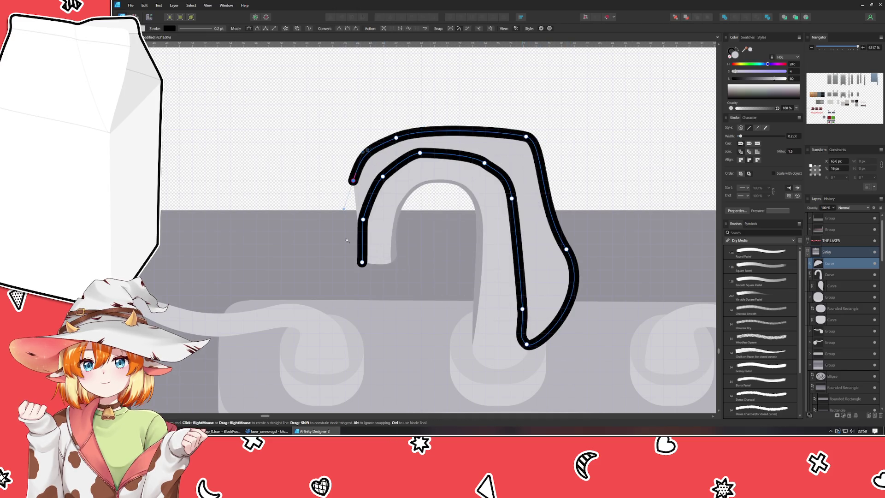
pyautogui.click(343, 266)
pyautogui.click(362, 263)
# Step: Remove the shape's stroke and darken its fill to near-black, lightness 16
pyautogui.click(732, 54)
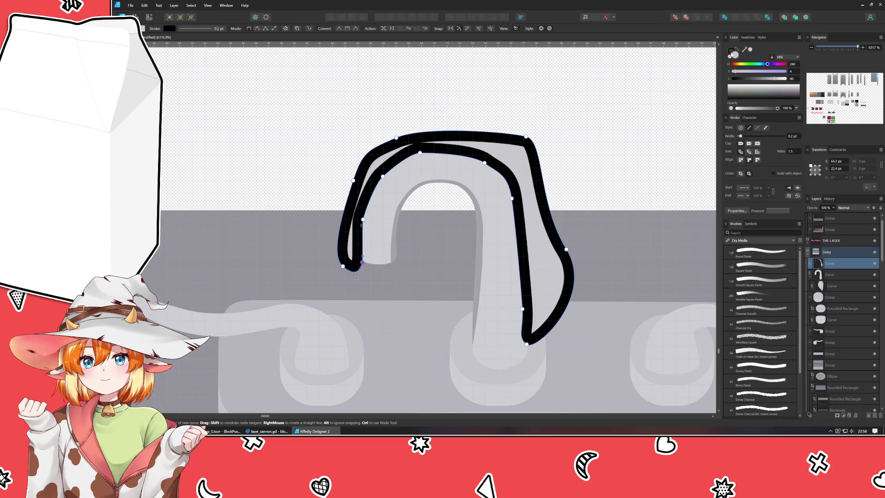
pyautogui.click(729, 58)
pyautogui.click(740, 79)
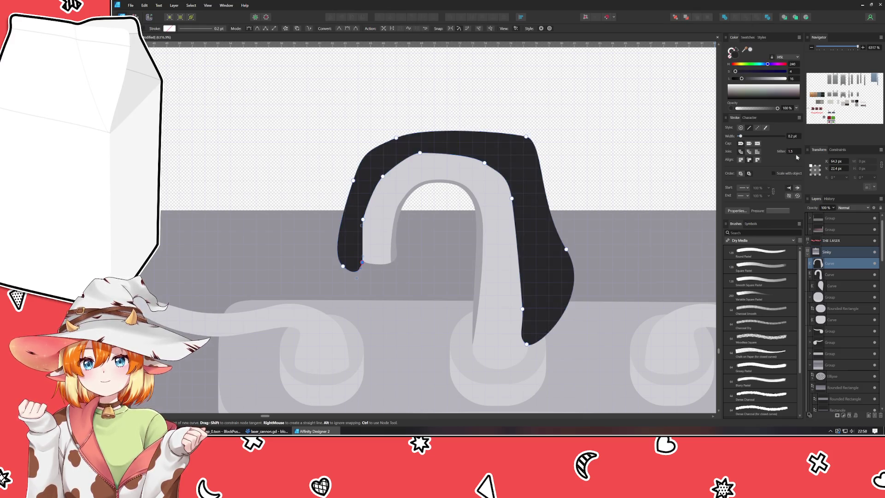
pyautogui.click(852, 216)
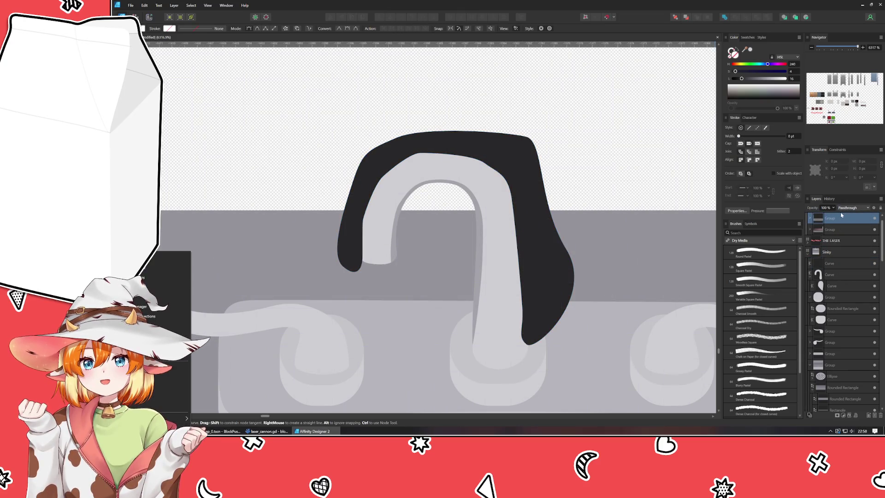
# Step: Set the dark curve's blend mode to Screen
pyautogui.click(847, 263)
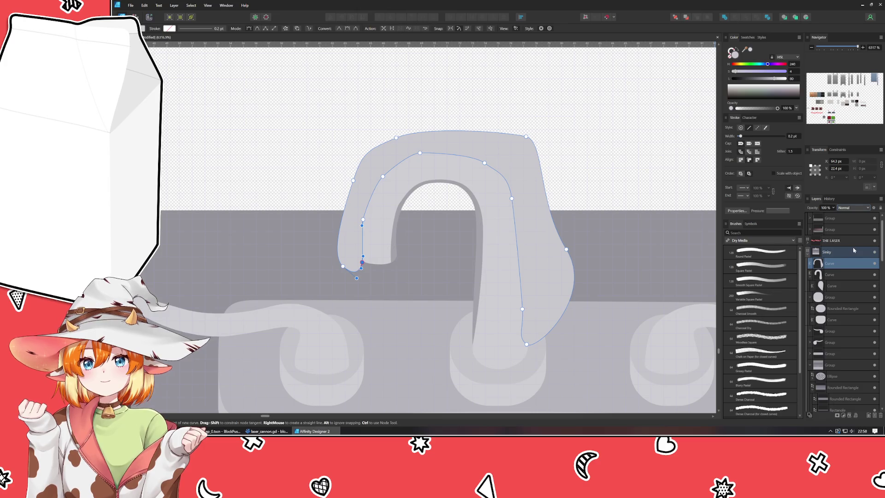
pyautogui.click(853, 208)
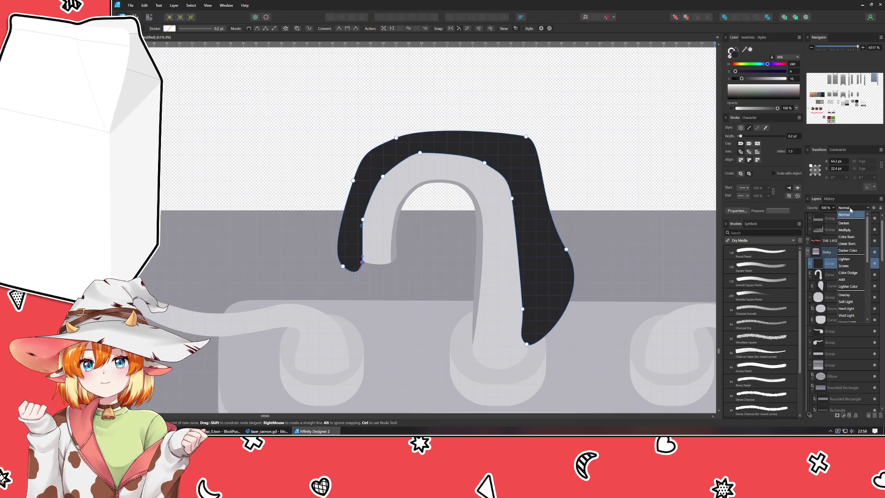
pyautogui.click(846, 266)
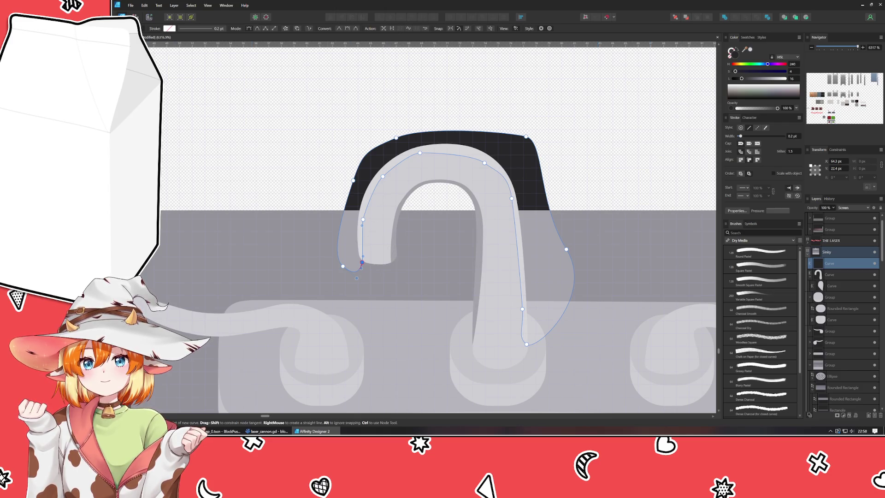
# Step: Reshape the curve's nodes near the spout tip, lower hook, and top
pyautogui.press('a')
pyautogui.click(363, 219)
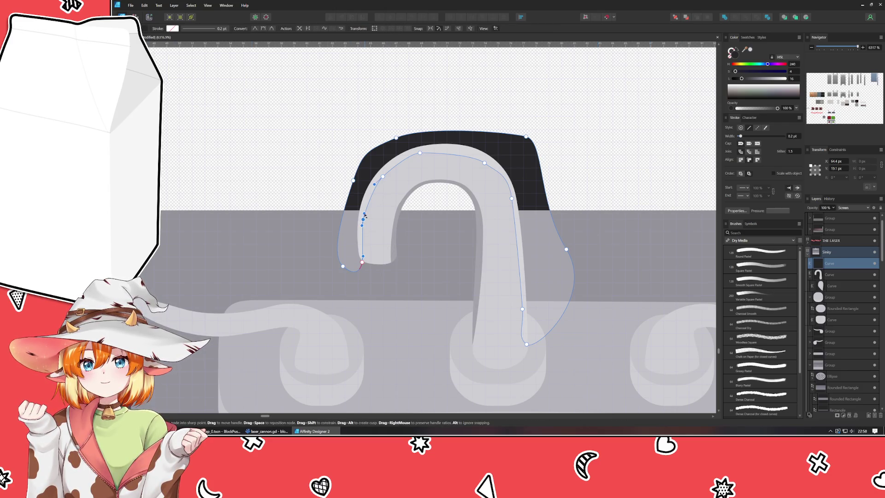
pyautogui.moveTo(364, 214)
pyautogui.mouseDown()
pyautogui.moveTo(368, 196)
pyautogui.moveTo(362, 217)
pyautogui.mouseUp()
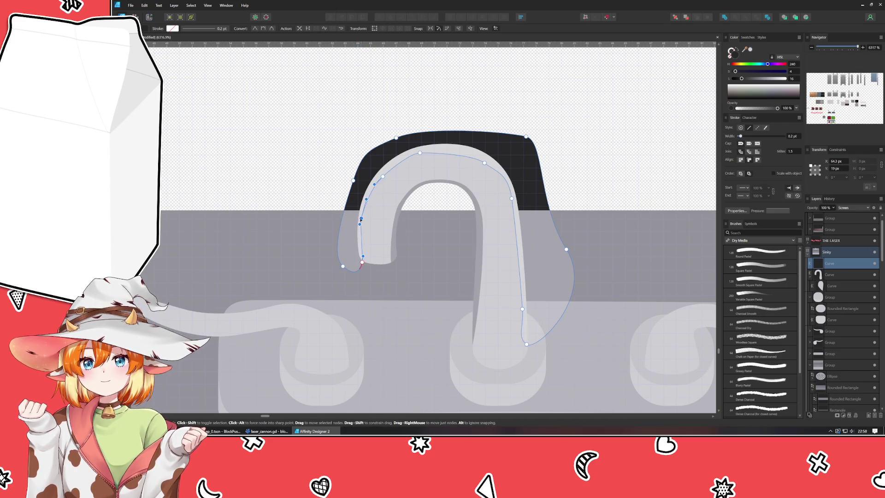
pyautogui.click(362, 261)
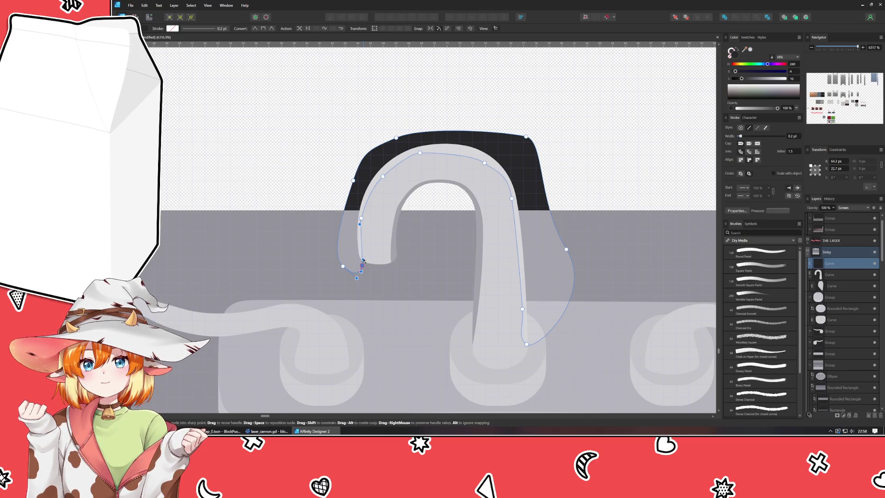
pyautogui.moveTo(363, 260)
pyautogui.mouseDown()
pyautogui.moveTo(358, 233)
pyautogui.moveTo(358, 248)
pyautogui.mouseUp()
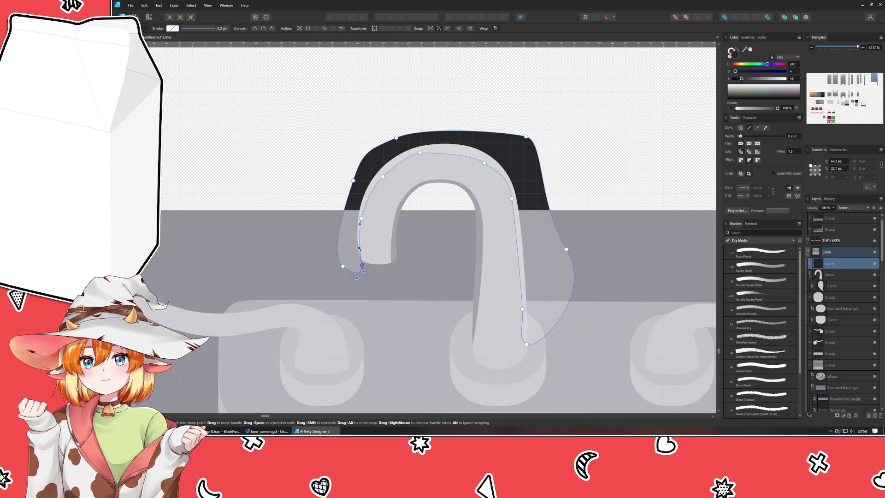
pyautogui.click(402, 160)
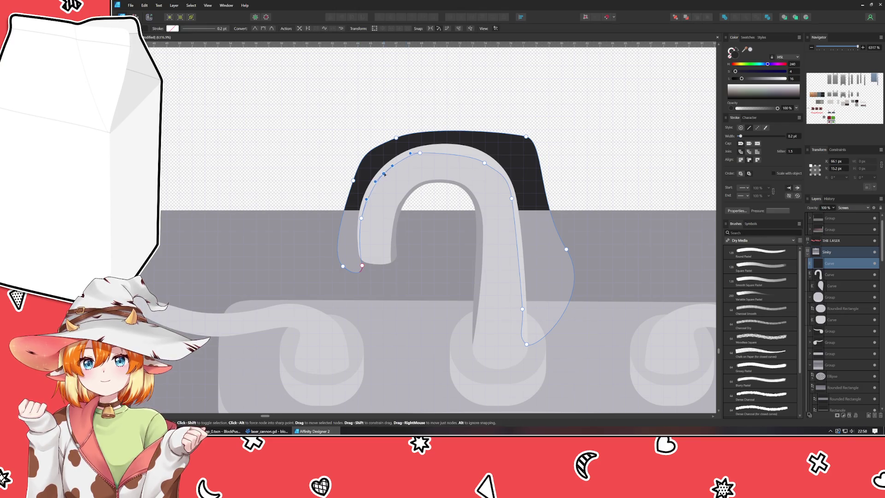
pyautogui.click(429, 151)
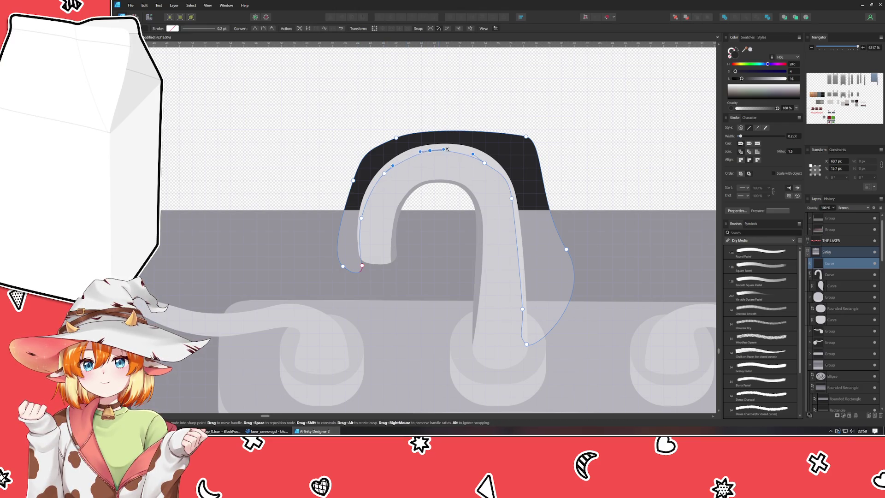
pyautogui.moveTo(420, 151)
pyautogui.mouseDown()
pyautogui.moveTo(409, 153)
pyautogui.moveTo(426, 151)
pyautogui.mouseUp()
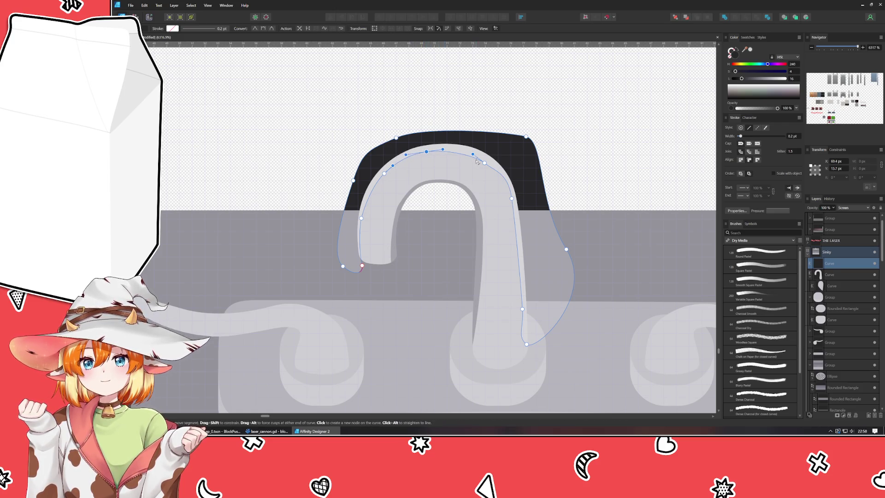
# Step: Pull the right-side nodes to hug the spout down to its base, then clip the shape inside the spout
pyautogui.moveTo(484, 164); pyautogui.dragTo(462, 151)
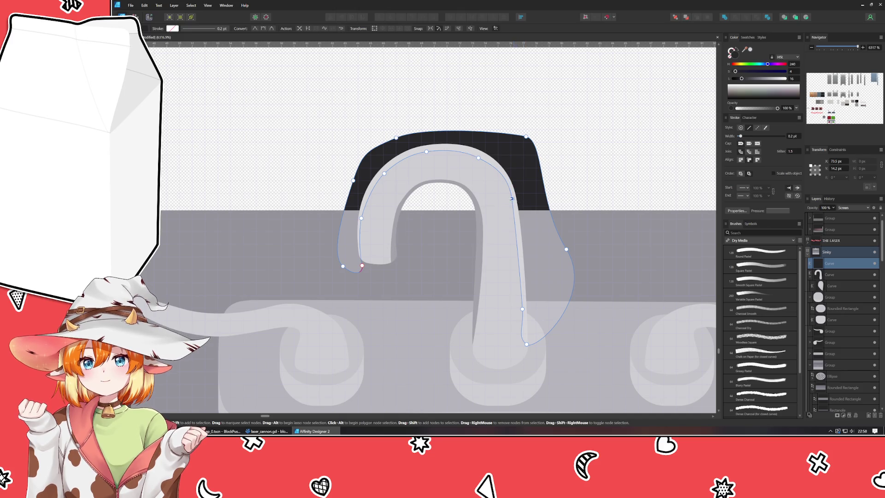
pyautogui.moveTo(512, 198); pyautogui.dragTo(504, 170)
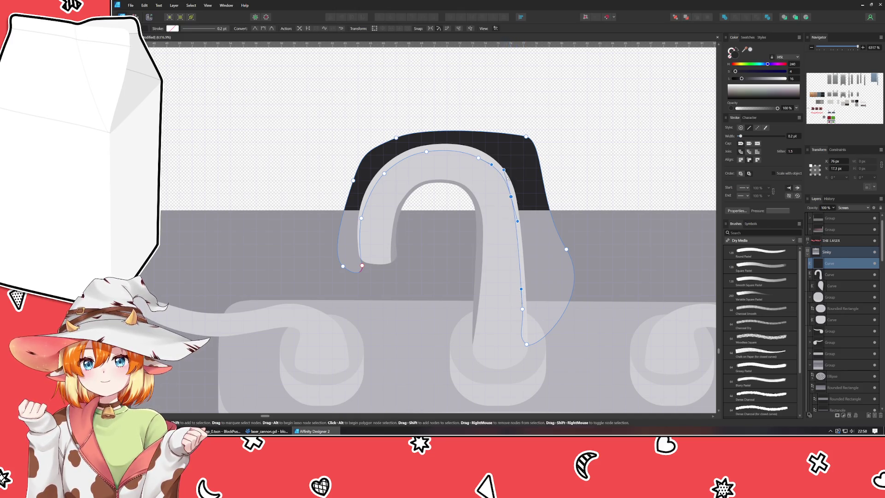
pyautogui.click(478, 157)
pyautogui.click(511, 197)
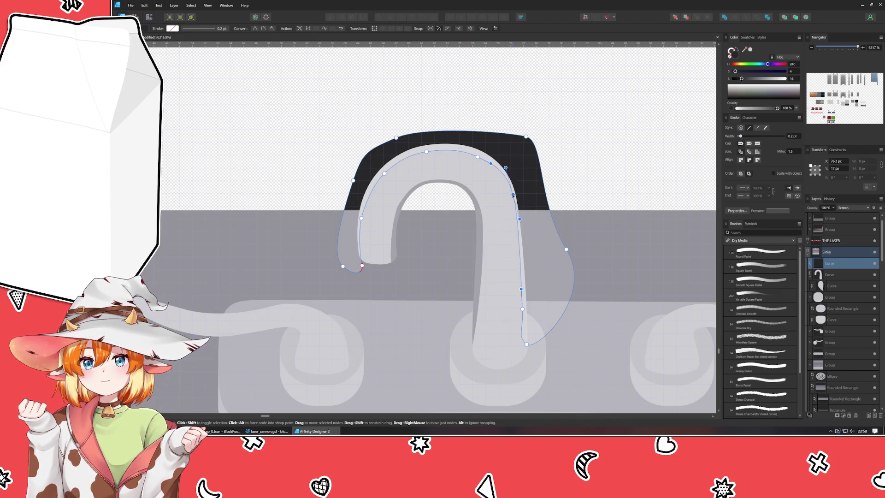
pyautogui.moveTo(529, 344); pyautogui.dragTo(536, 360)
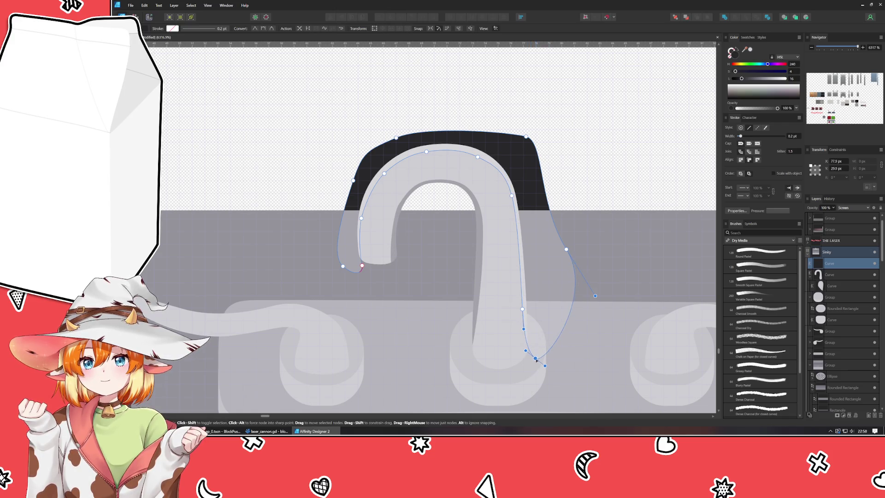
pyautogui.click(521, 311)
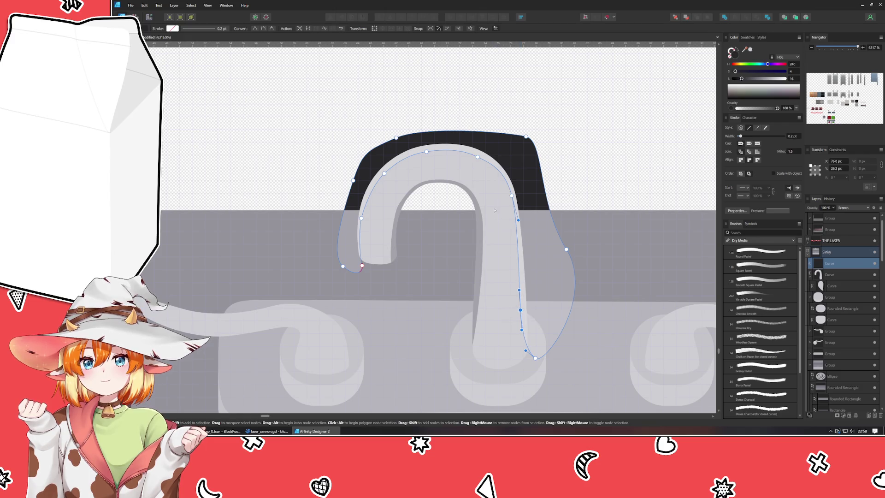
pyautogui.moveTo(511, 195); pyautogui.dragTo(509, 198)
pyautogui.moveTo(818, 264); pyautogui.dragTo(826, 274)
pyautogui.click(247, 120)
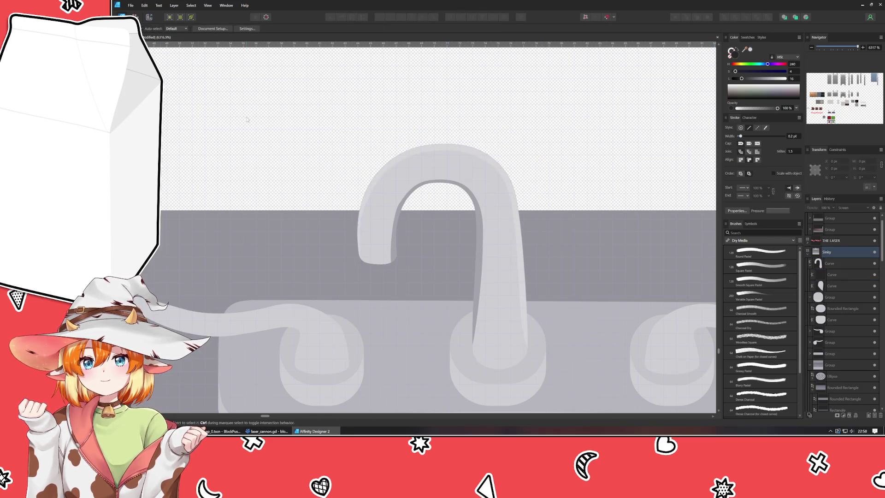
# Step: Lighten the spout Curve's grey fill from L 83 to 89, then select the clipped highlight curve
pyautogui.click(838, 264)
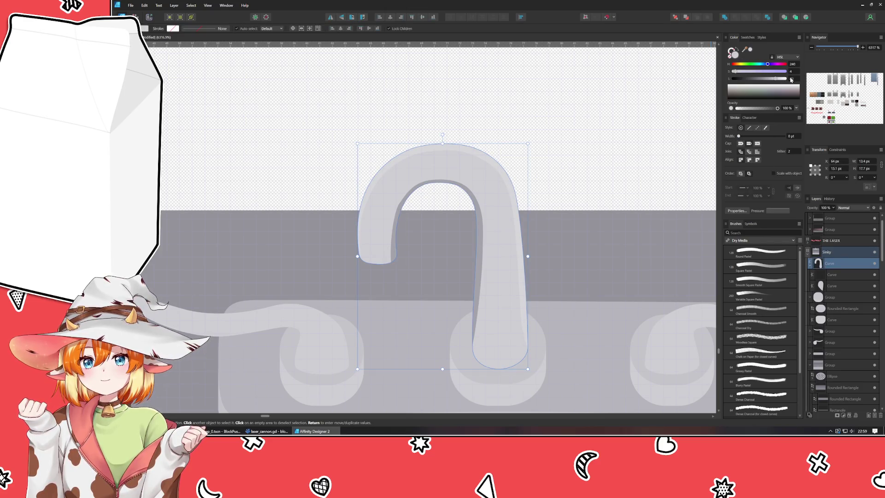
pyautogui.scroll(6, 793, 79)
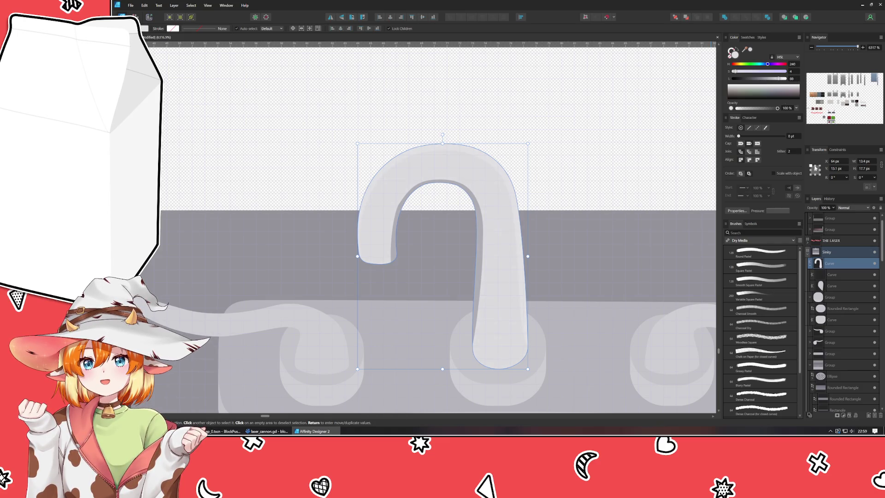
pyautogui.hotkey('ctrl', 'd')
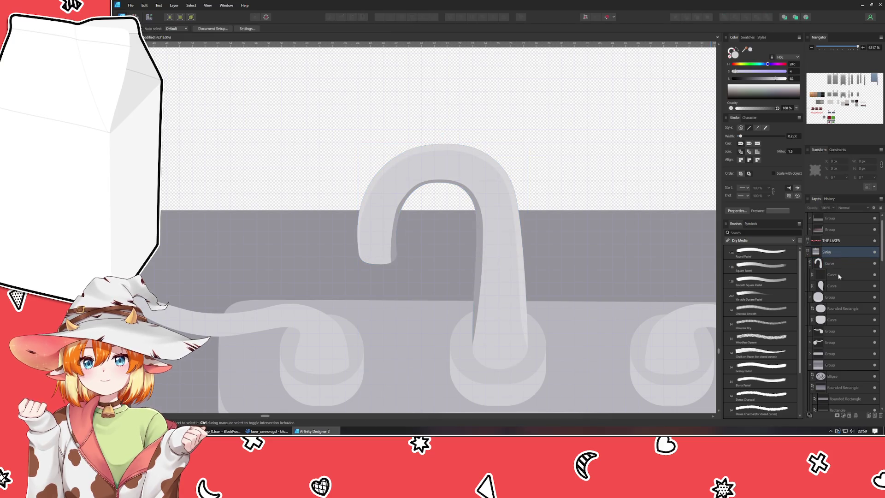
pyautogui.click(841, 274)
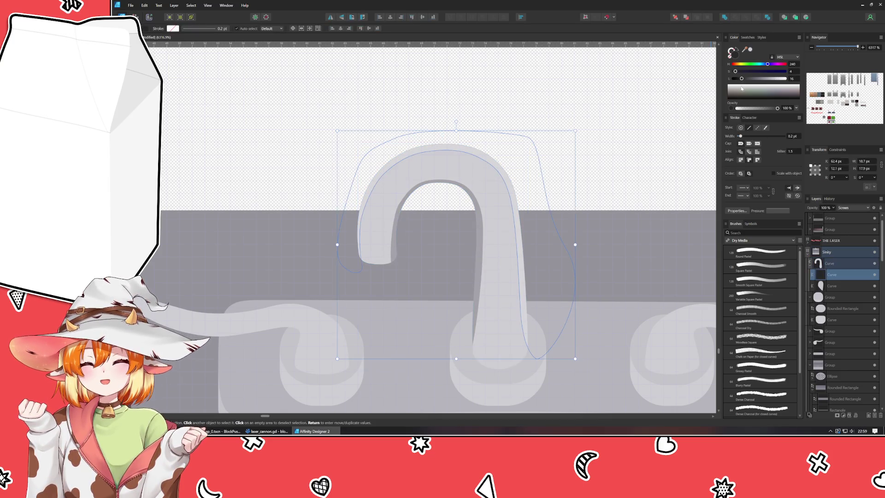
# Step: Set the clipped highlight's lightness to about 31, keeping its Screen blend mode
pyautogui.moveTo(742, 80); pyautogui.dragTo(749, 79)
pyautogui.click(853, 207)
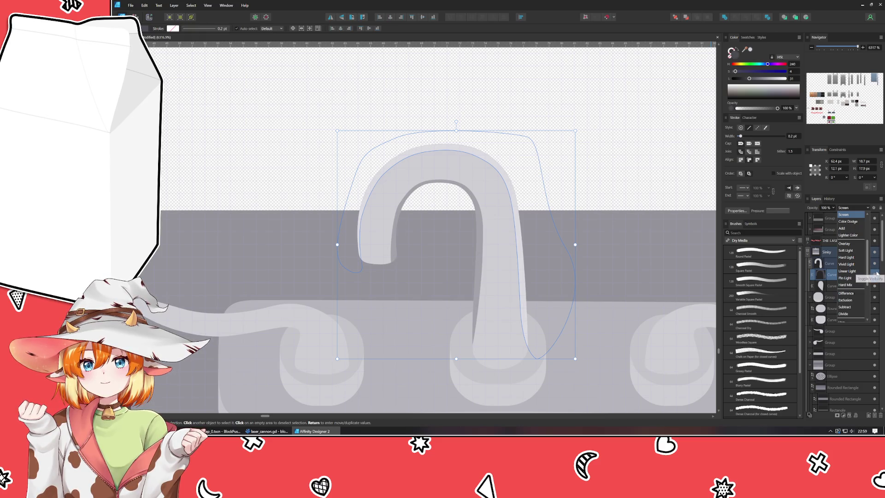
pyautogui.scroll(-2, 867, 269)
pyautogui.scroll(-1, 868, 268)
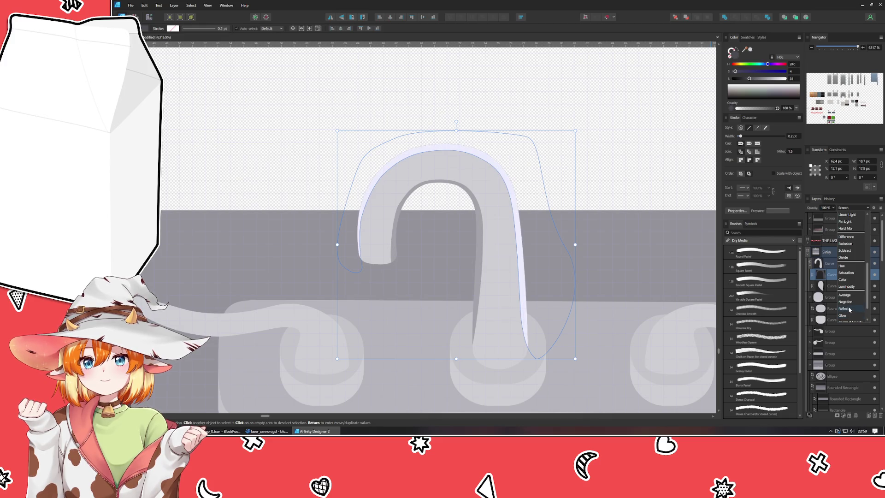
pyautogui.press('Escape')
pyautogui.click(639, 182)
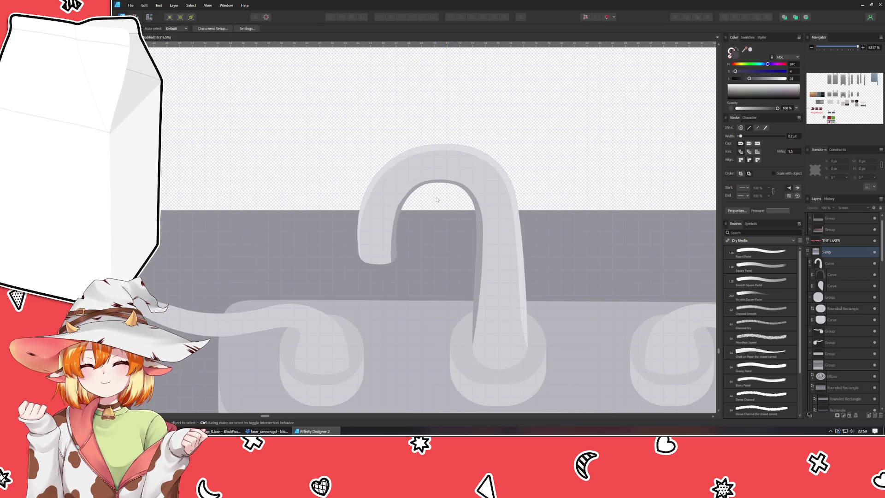
pyautogui.scroll(2, 436, 199)
pyautogui.scroll(1, 437, 199)
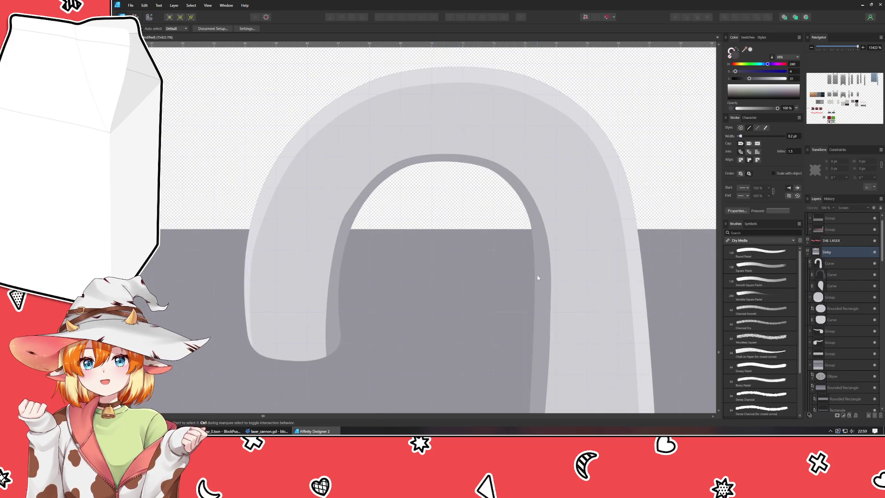
pyautogui.click(344, 226)
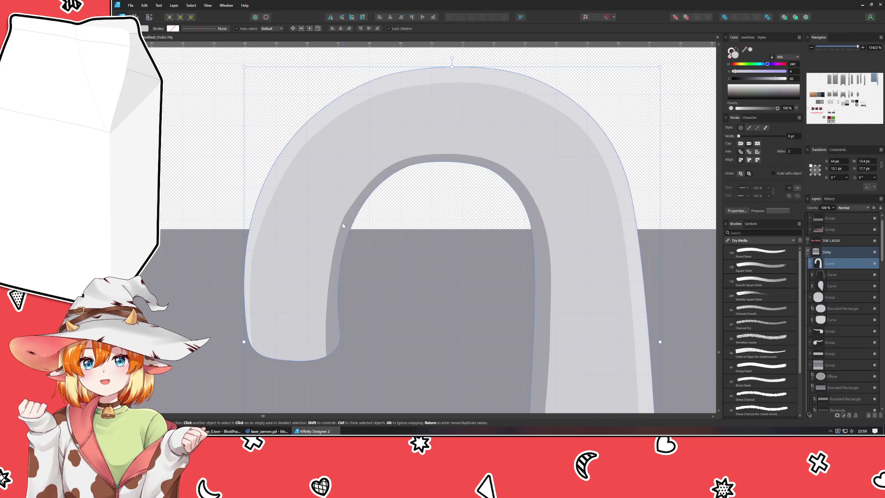
pyautogui.doubleClick(343, 226)
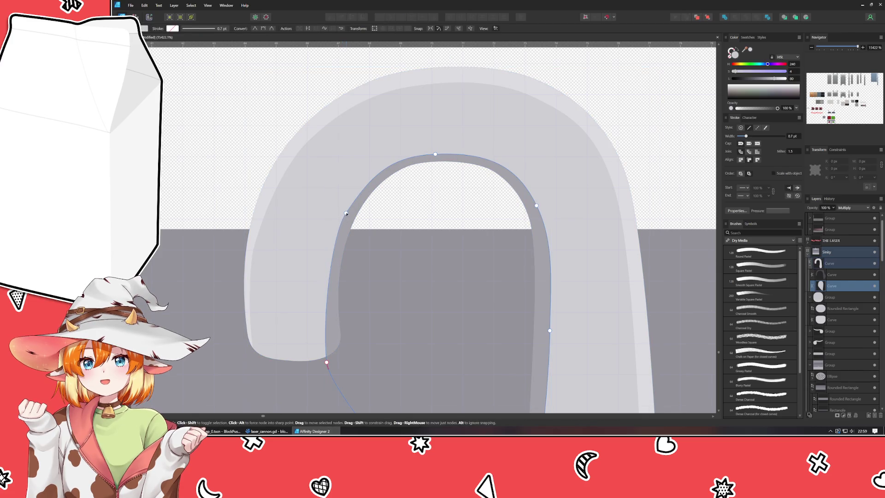
pyautogui.click(346, 214)
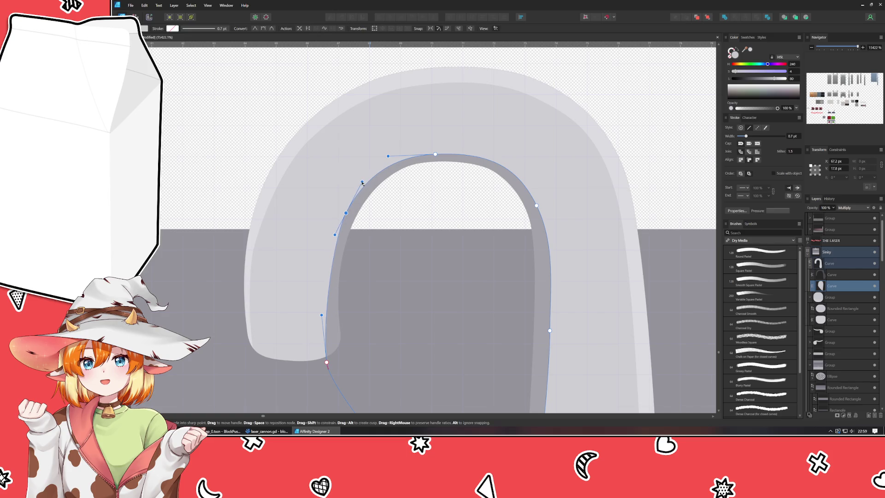
pyautogui.click(234, 114)
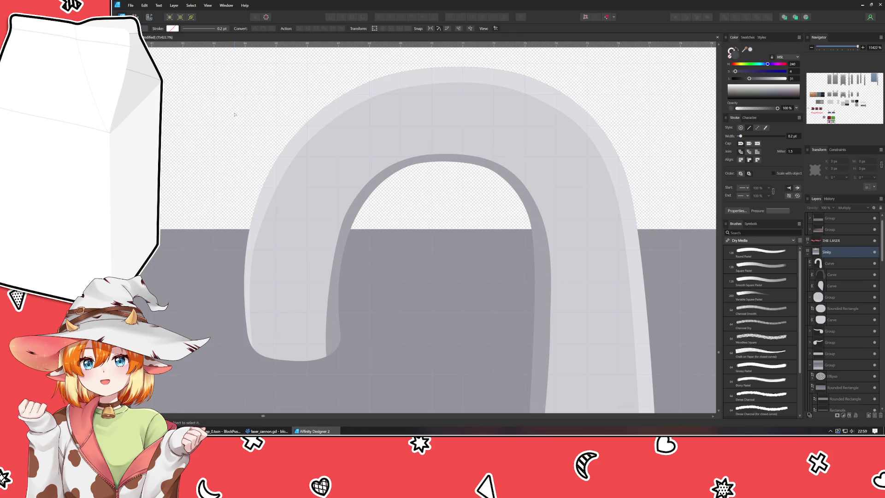
pyautogui.scroll(-5, 470, 274)
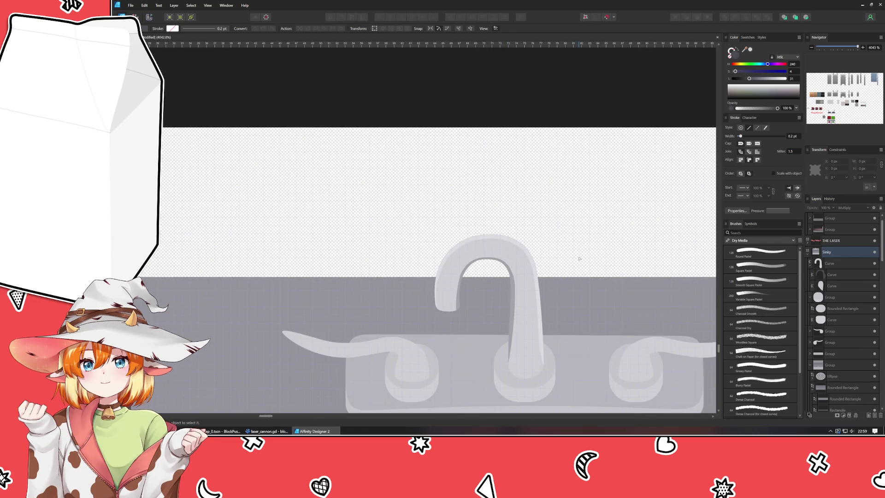
# Step: Nudge the inner shadow curve's right arch node slightly right, then reselect the curve
pyautogui.scroll(1, 415, 219)
pyautogui.scroll(1, 359, 203)
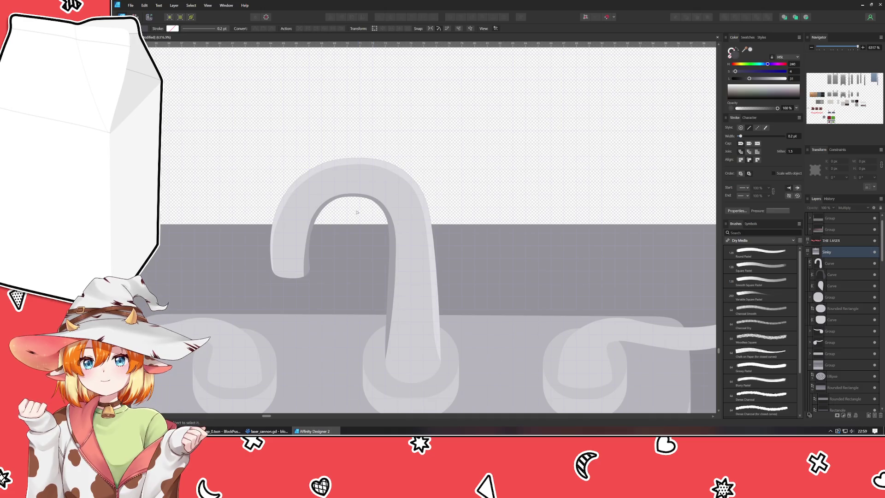
pyautogui.scroll(1, 359, 210)
pyautogui.moveTo(358, 210); pyautogui.dragTo(400, 177)
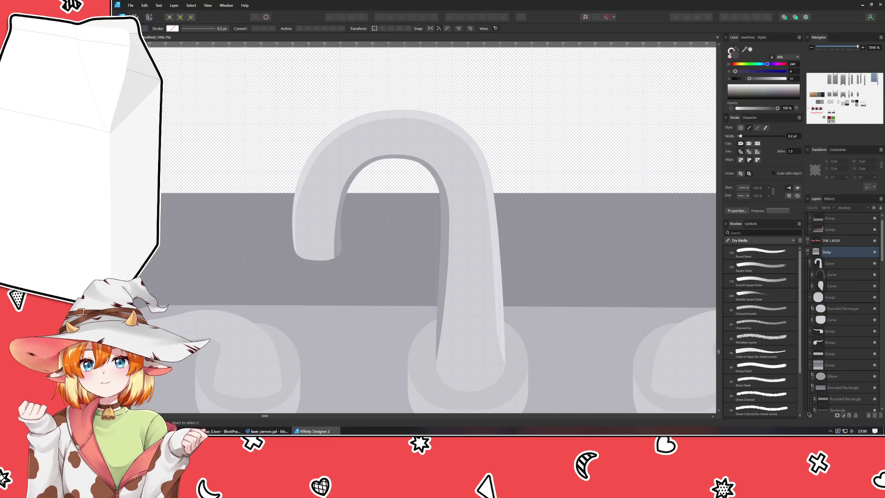
pyautogui.click(438, 186)
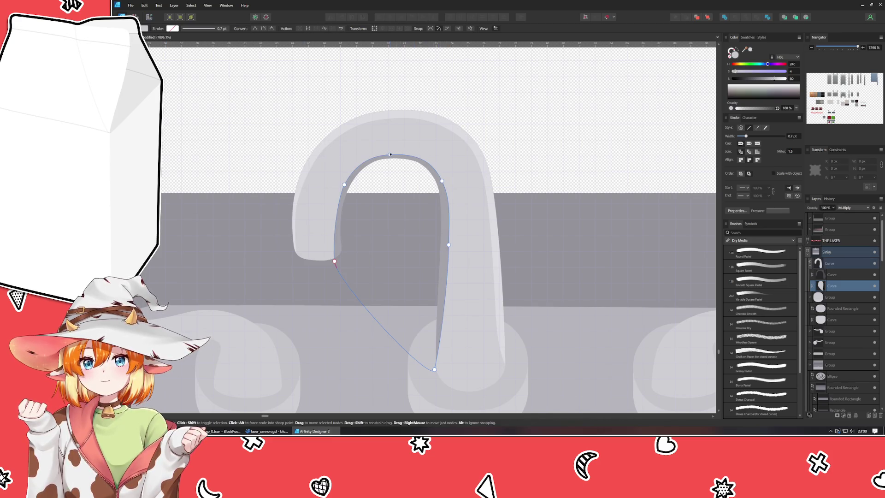
pyautogui.click(441, 182)
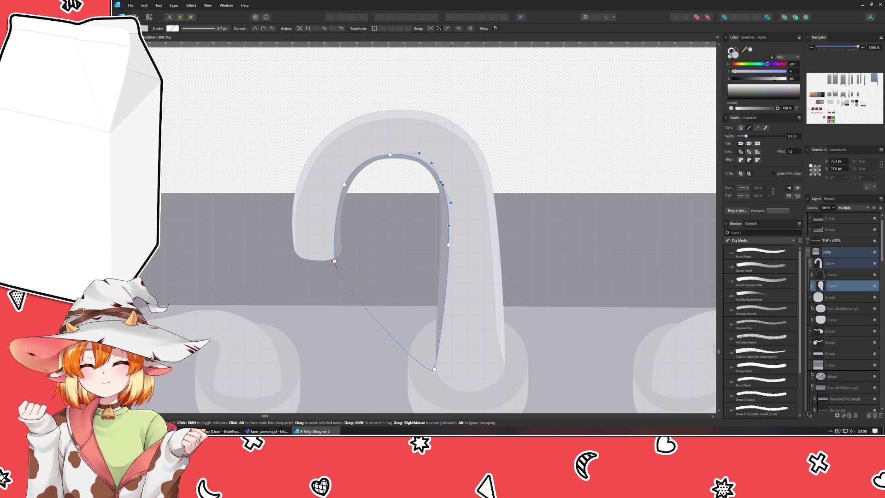
pyautogui.moveTo(442, 184); pyautogui.dragTo(449, 199)
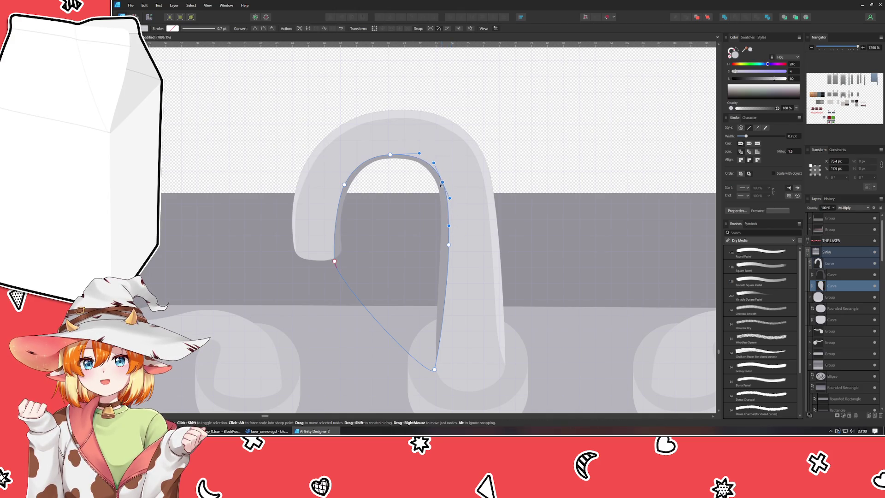
pyautogui.click(391, 178)
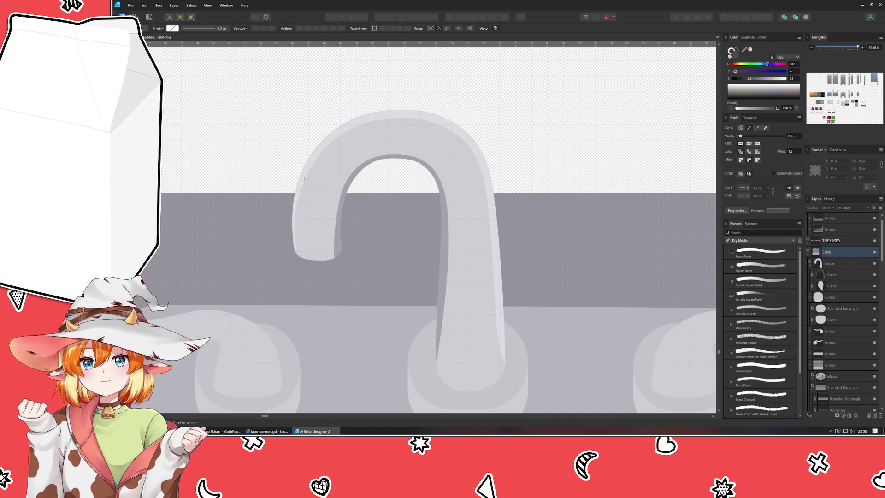
pyautogui.click(350, 181)
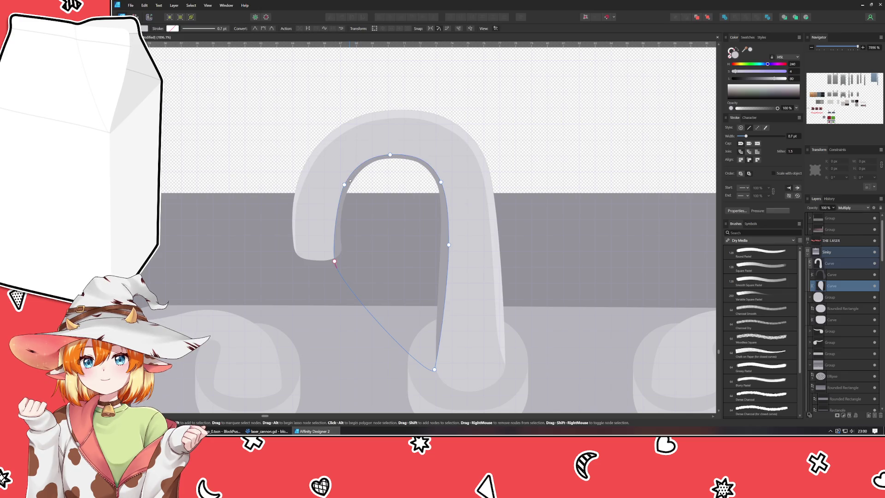
# Step: Check the stroke gradient's end stop, then enlarge the shadow curve up and left to about 7.5 × 14.1 px
pyautogui.click(172, 29)
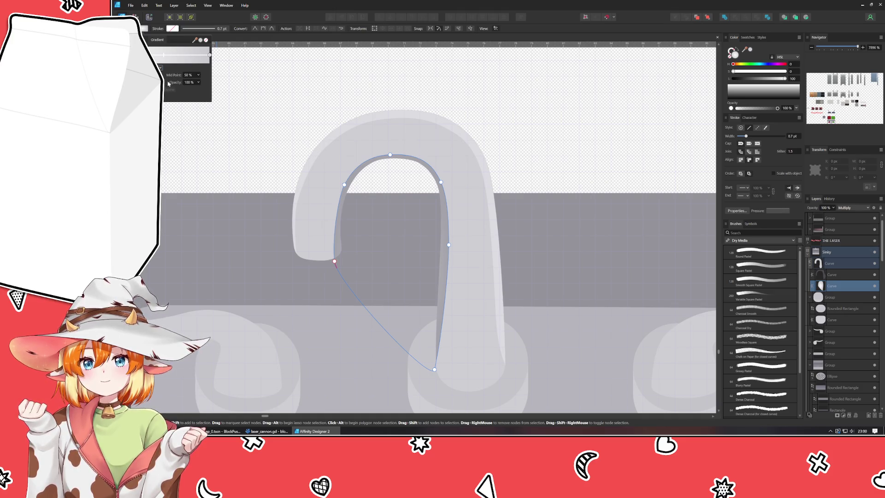
pyautogui.click(210, 55)
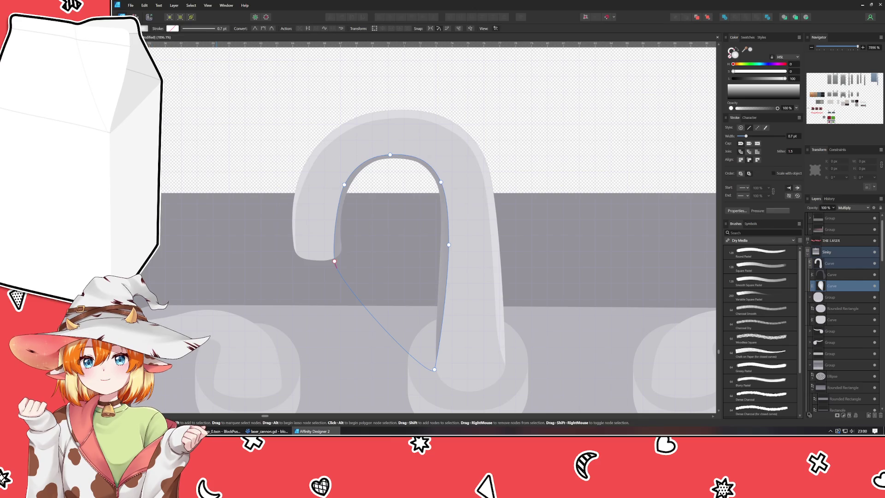
pyautogui.press('v')
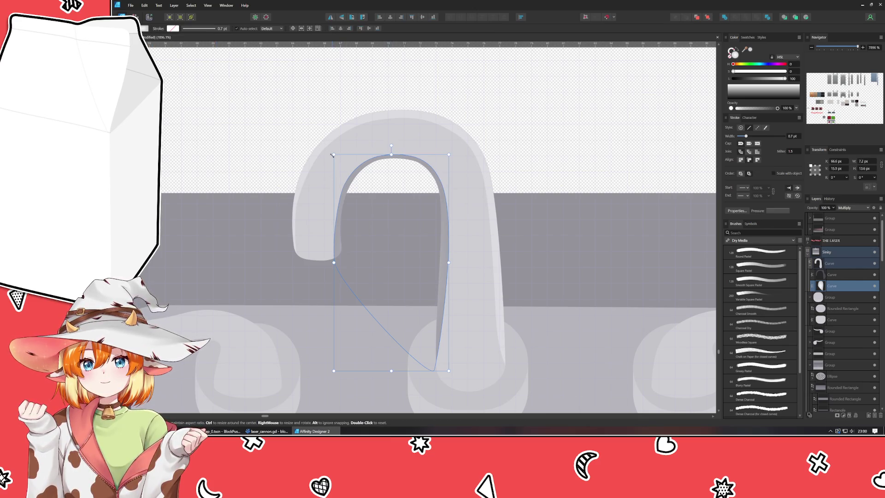
pyautogui.moveTo(332, 155); pyautogui.dragTo(330, 151)
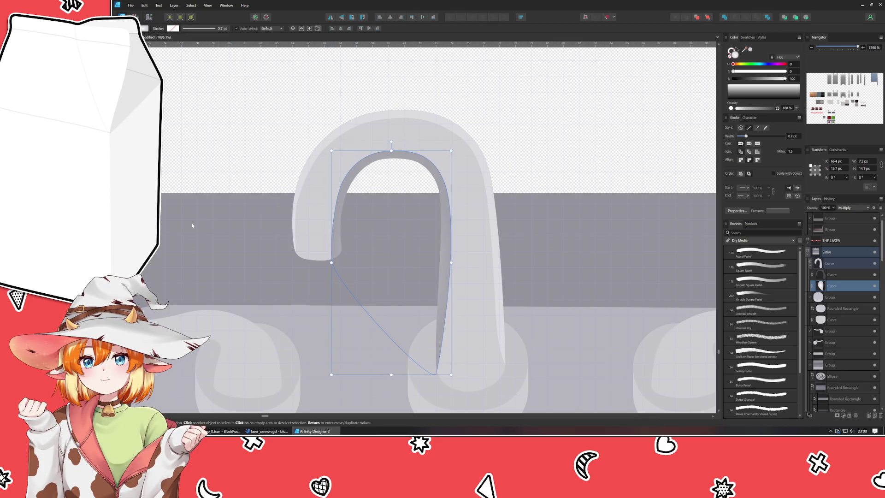
pyautogui.press('g')
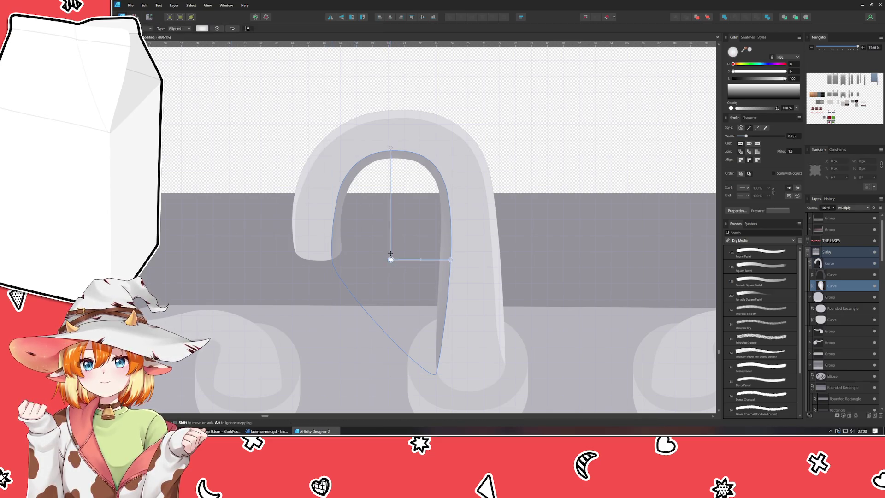
# Step: Stretch the elliptical gradient upward, narrow its width, and pull its top end to the arch
pyautogui.moveTo(390, 138); pyautogui.dragTo(398, 79)
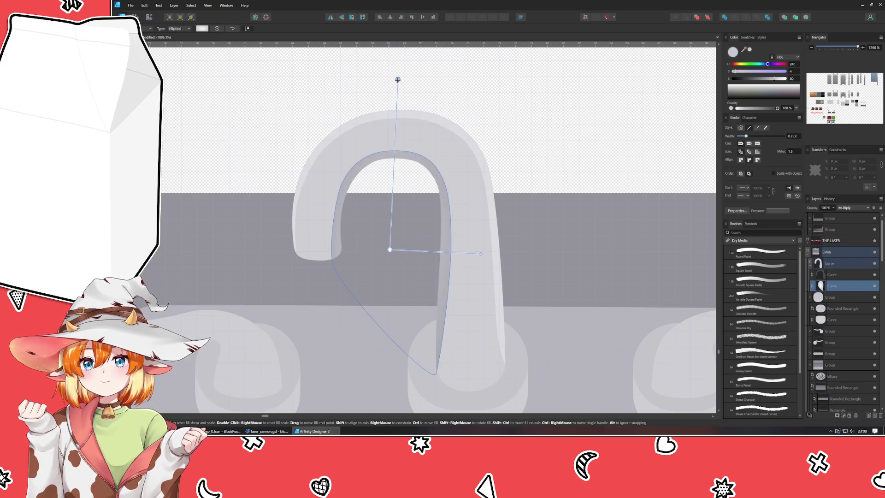
pyautogui.moveTo(481, 254); pyautogui.dragTo(448, 253)
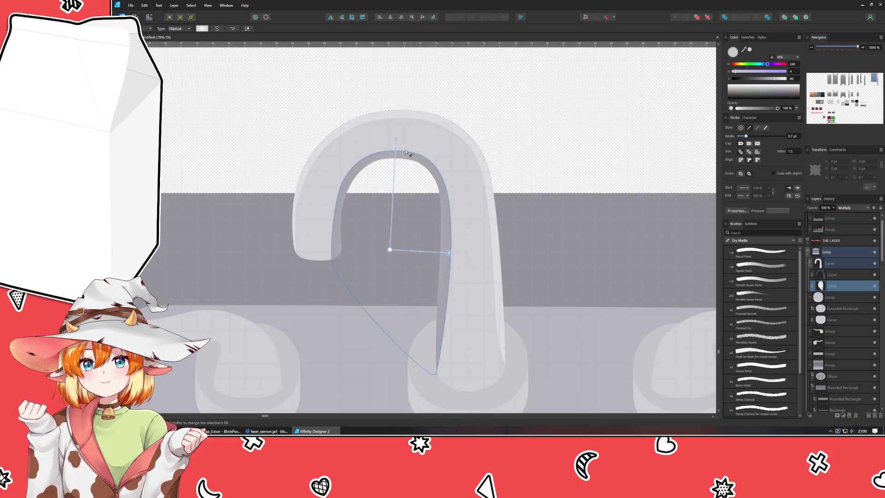
pyautogui.moveTo(395, 138); pyautogui.dragTo(395, 151)
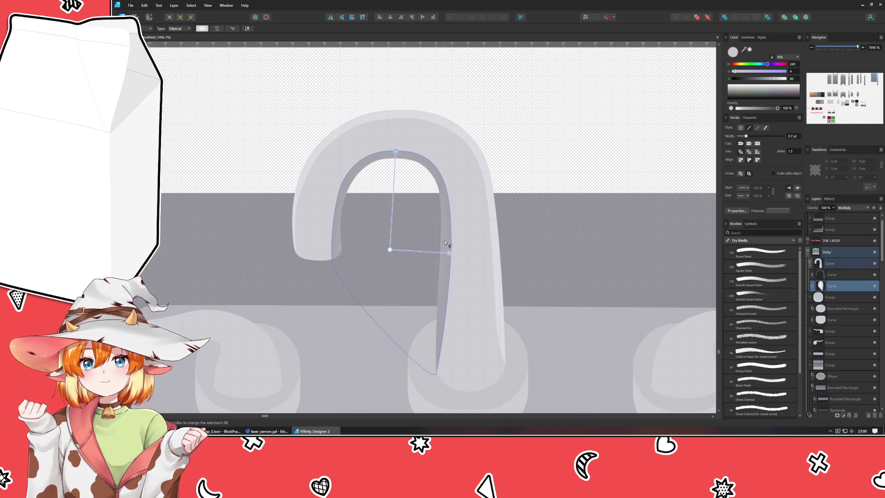
# Step: Set the fill gradient's left stop to light grey
pyautogui.click(202, 29)
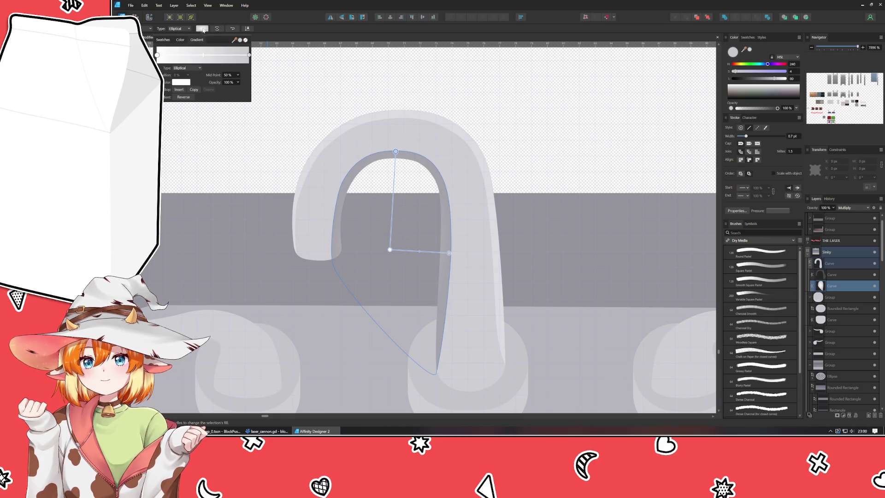
pyautogui.click(249, 55)
pyautogui.click(157, 55)
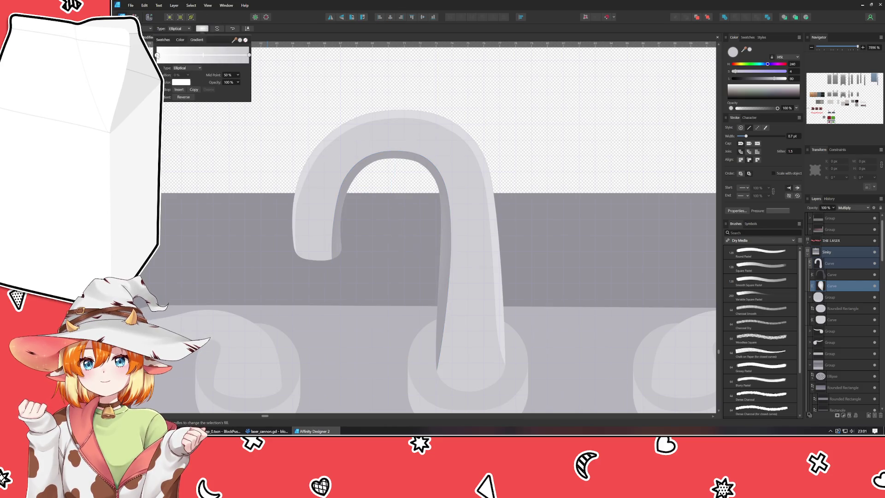
pyautogui.click(180, 82)
pyautogui.moveTo(203, 116)
pyautogui.mouseDown()
pyautogui.moveTo(164, 116)
pyautogui.moveTo(223, 117)
pyautogui.moveTo(182, 118)
pyautogui.moveTo(185, 130)
pyautogui.mouseUp()
pyautogui.doubleClick(211, 116)
pyautogui.write('00')
pyautogui.press('Return')
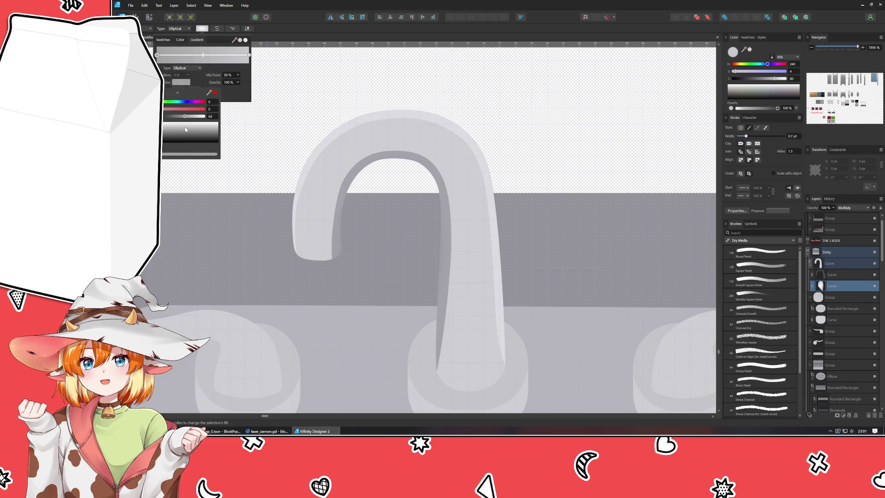
pyautogui.moveTo(185, 129); pyautogui.dragTo(194, 130)
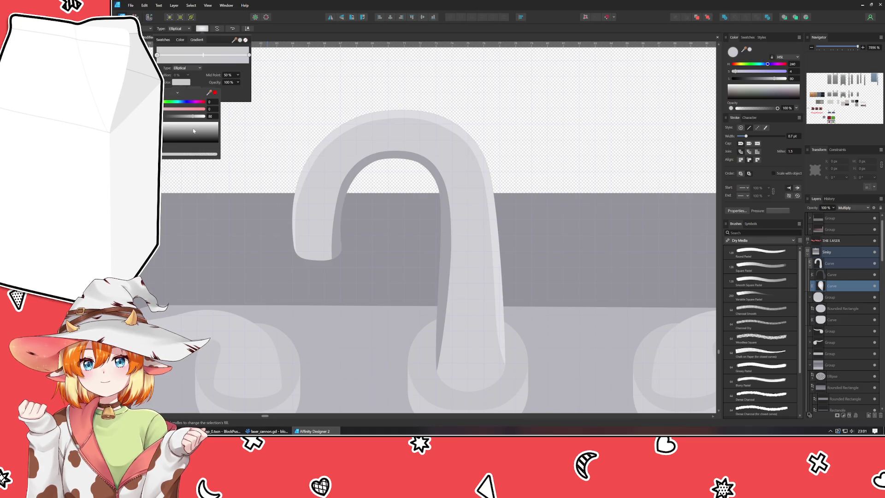
# Step: Set the right gradient stop's opacity to 0% and adjust the top handle
pyautogui.click(248, 55)
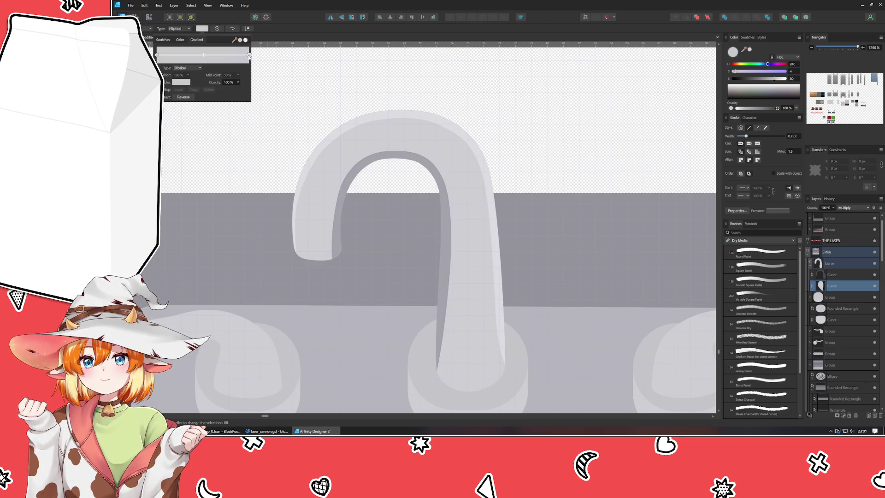
pyautogui.click(179, 83)
pyautogui.click(239, 93)
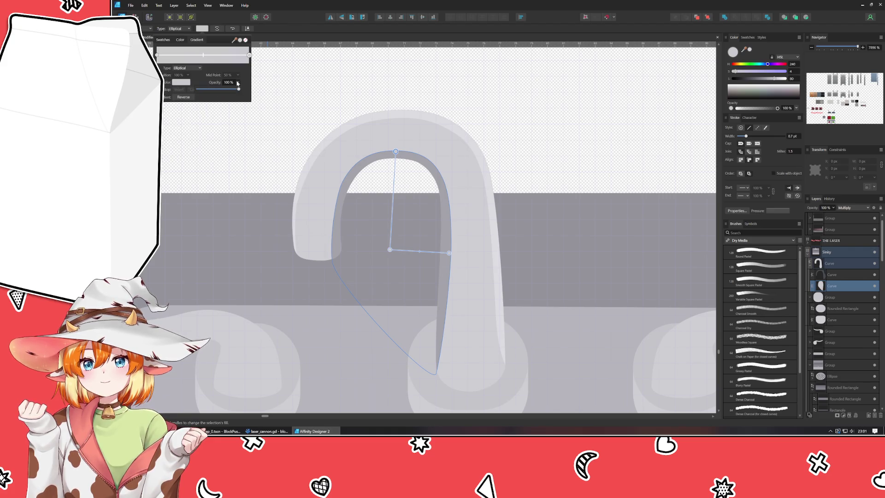
pyautogui.moveTo(238, 82); pyautogui.dragTo(203, 83)
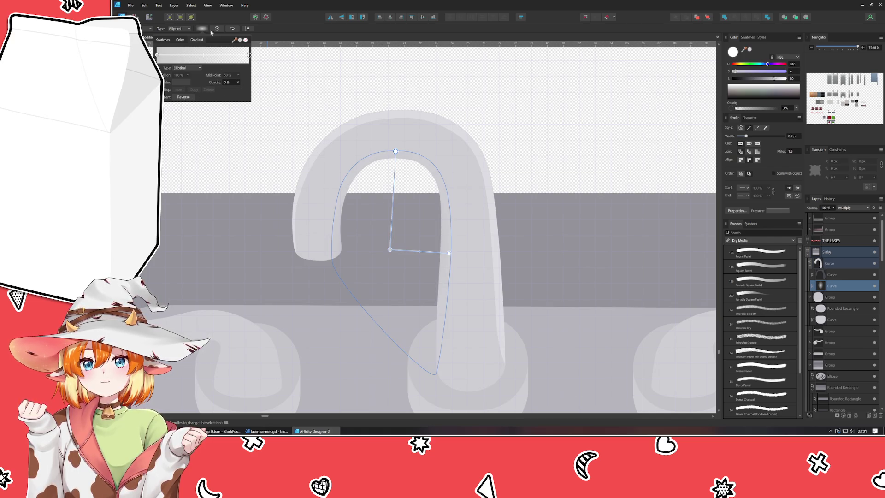
pyautogui.moveTo(395, 151)
pyautogui.mouseDown()
pyautogui.moveTo(396, 131)
pyautogui.moveTo(394, 151)
pyautogui.mouseUp()
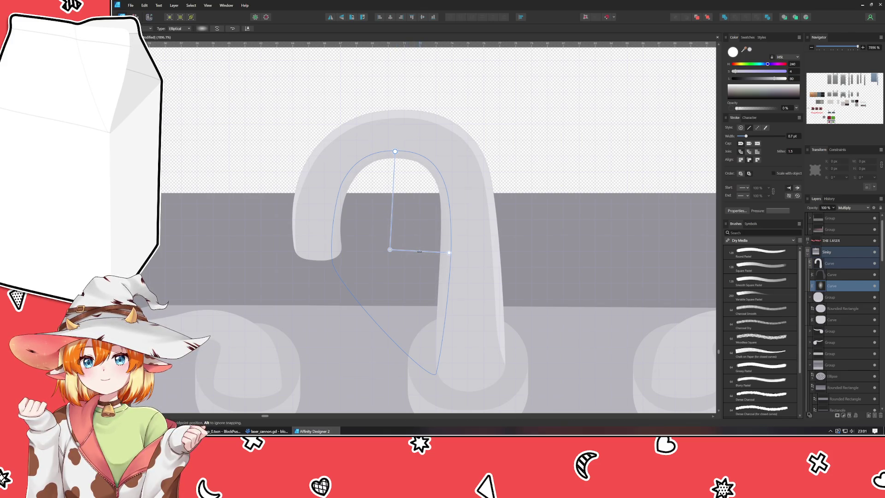
pyautogui.click(440, 253)
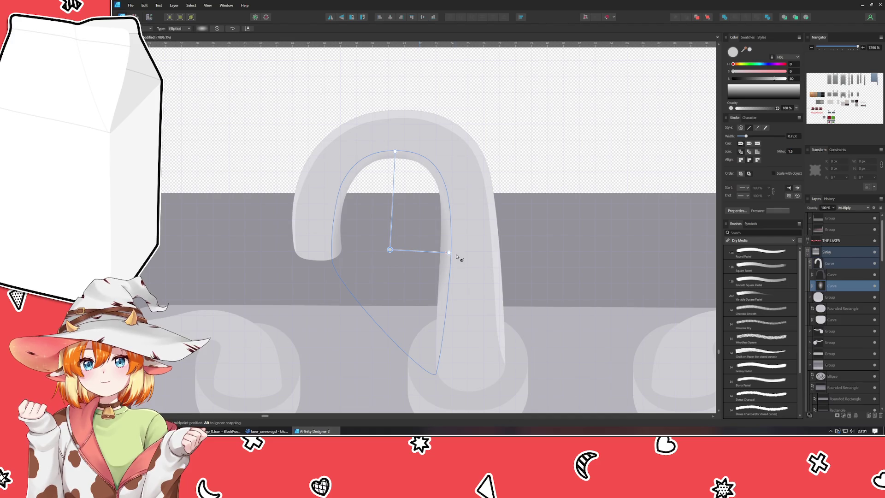
# Step: Enlarge the shadow curve up and left, then reselect the inner shadow curve
pyautogui.press('v')
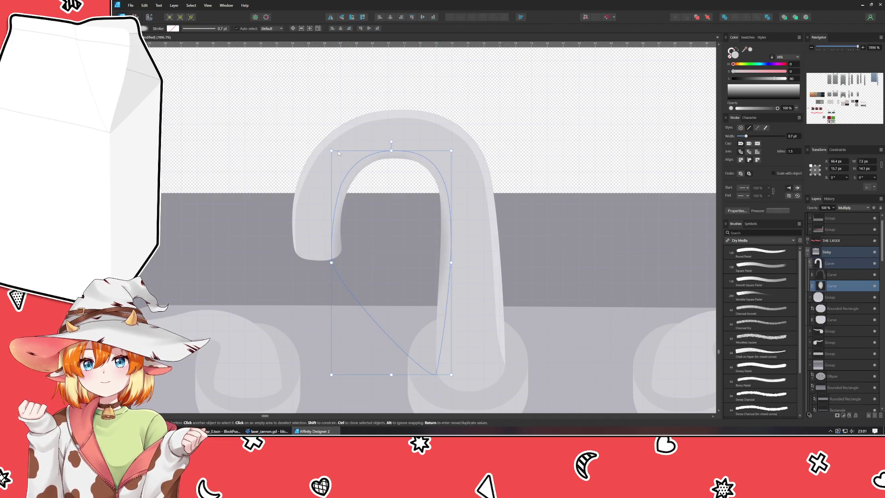
pyautogui.moveTo(331, 150); pyautogui.dragTo(322, 140)
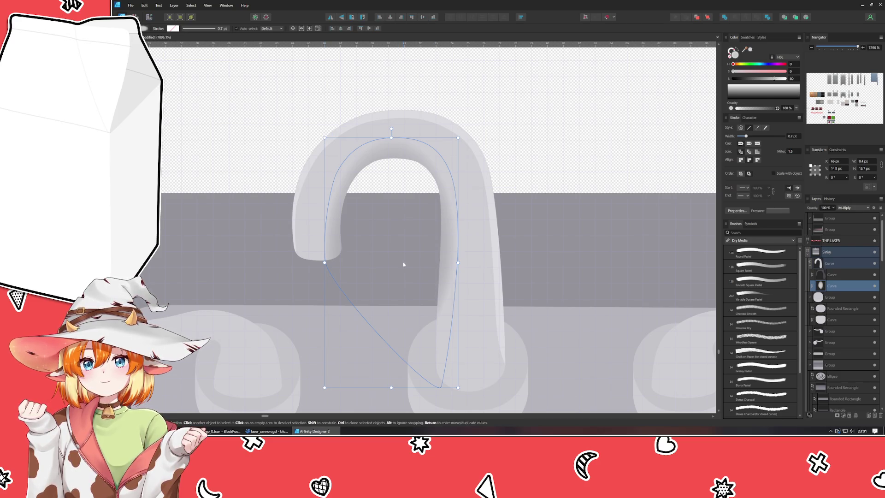
pyautogui.click(403, 264)
pyautogui.click(394, 149)
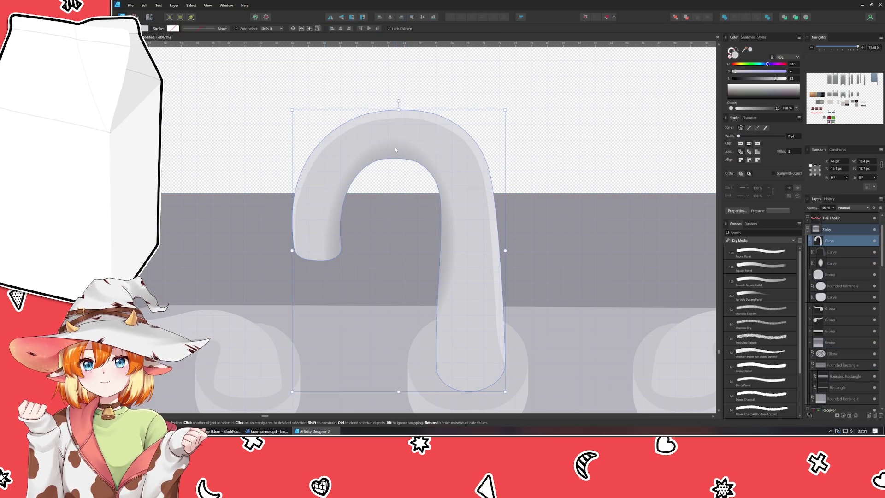
pyautogui.keyDown('alt'); pyautogui.click(394, 147); pyautogui.keyUp('alt')
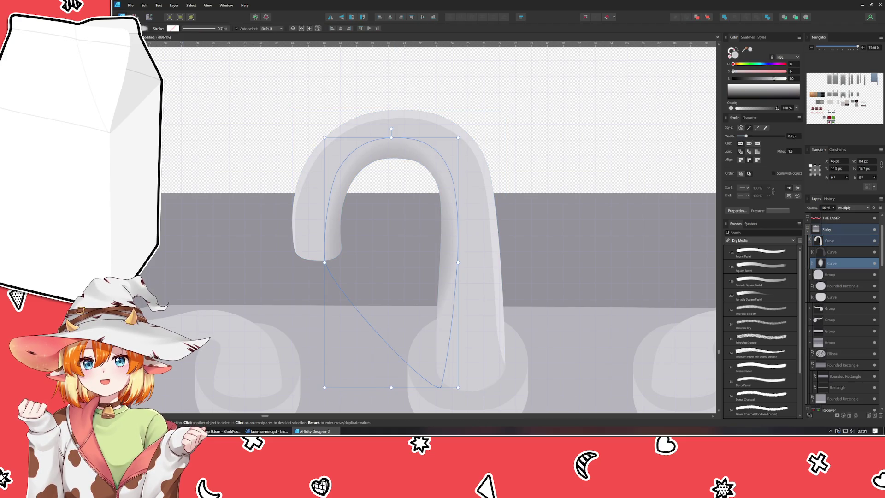
# Step: Shift the elliptical gradient down, raise its top end, and inspect its 0% opacity white end stop
pyautogui.press('g')
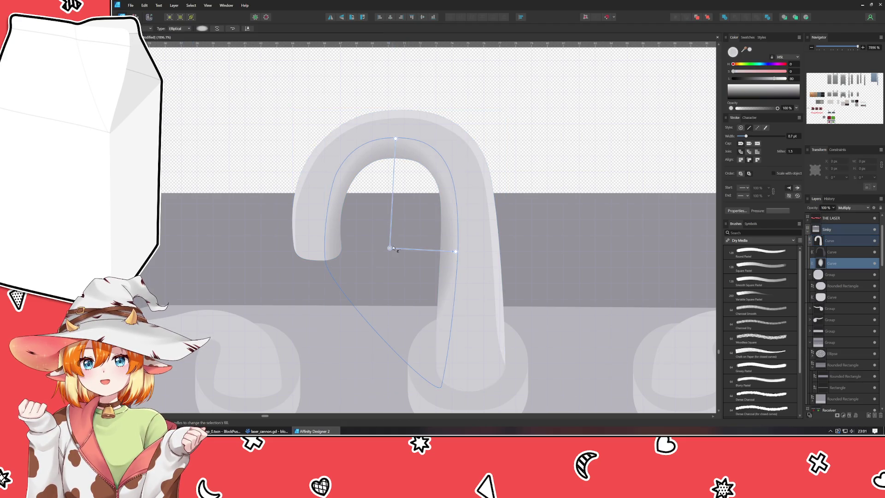
pyautogui.moveTo(393, 248); pyautogui.dragTo(392, 259)
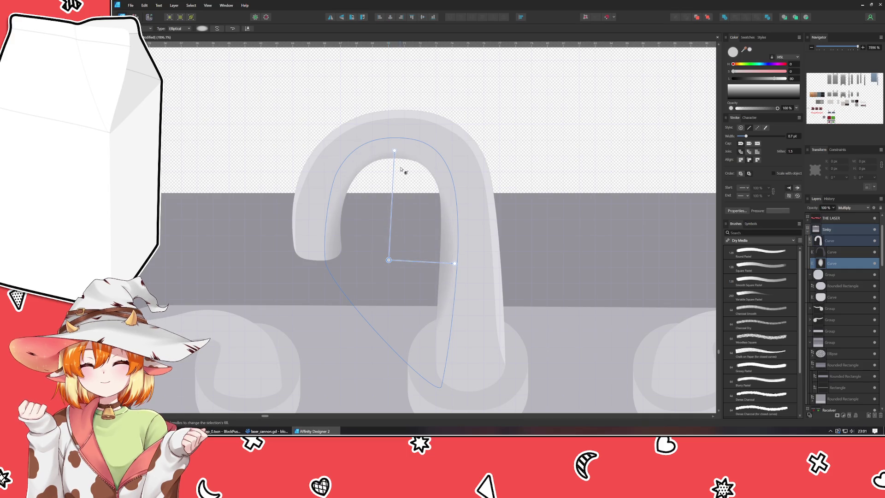
pyautogui.moveTo(394, 150); pyautogui.dragTo(393, 146)
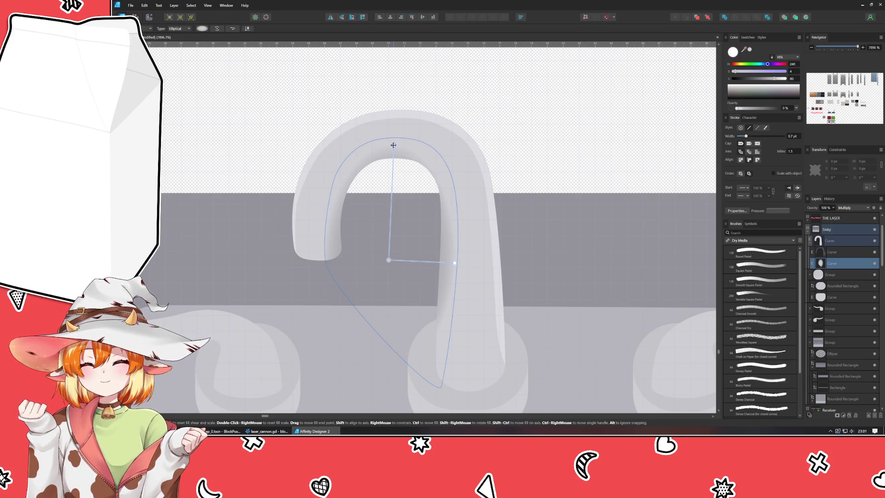
pyautogui.moveTo(456, 263); pyautogui.dragTo(456, 264)
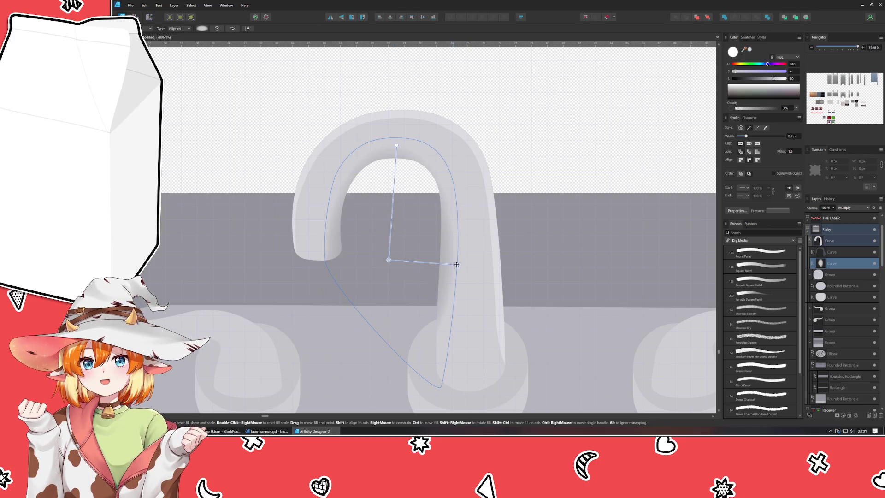
pyautogui.moveTo(397, 145); pyautogui.dragTo(396, 141)
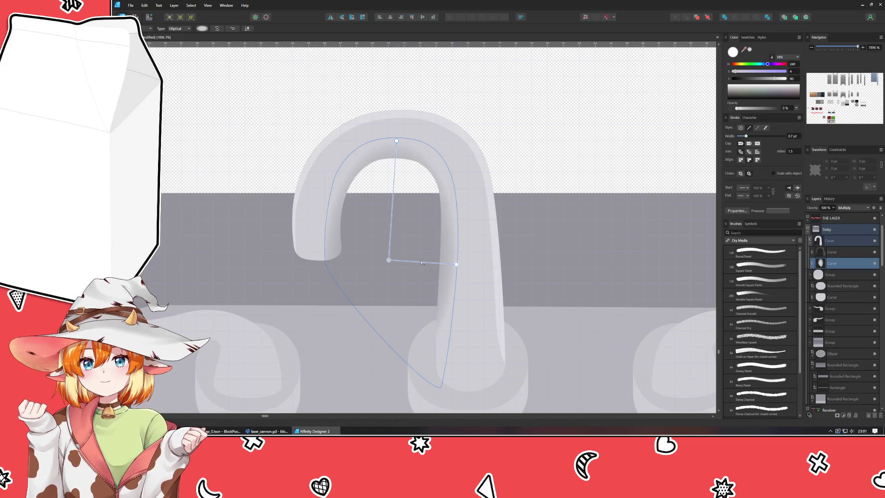
pyautogui.click(450, 264)
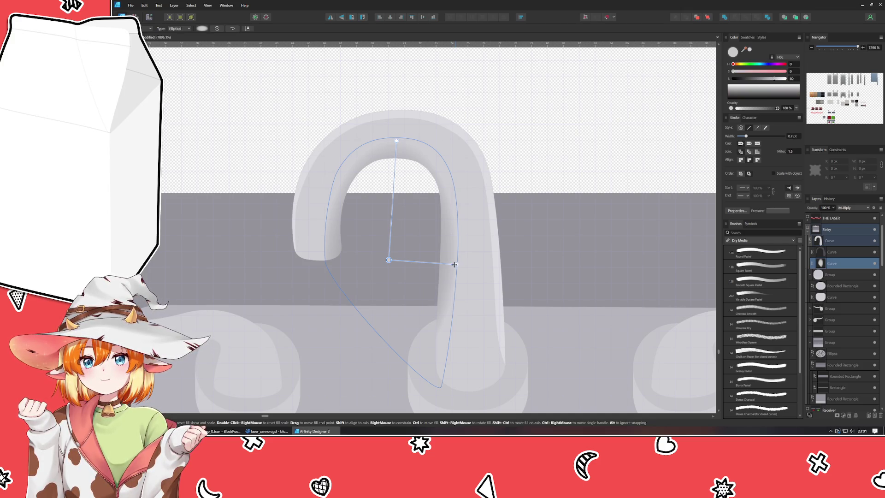
pyautogui.click(454, 265)
pyautogui.hotkey('ctrl', 'd')
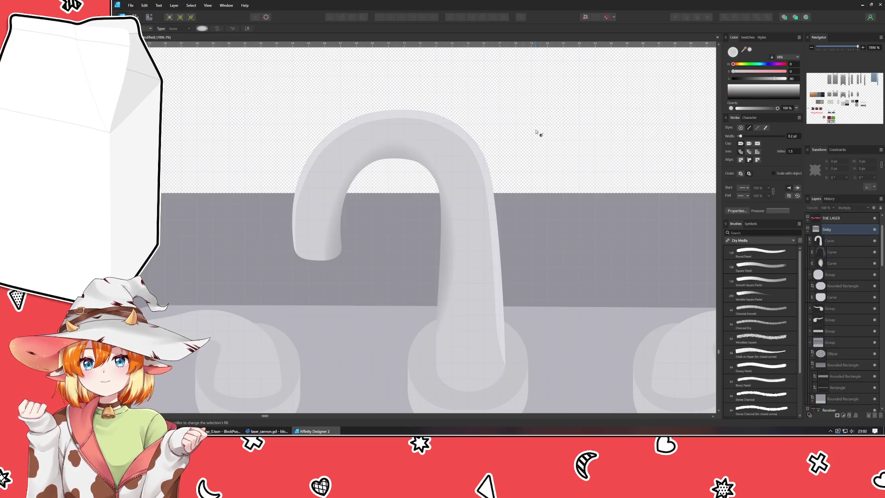
# Step: Select the shadow and swing the gradient's axes, moving the gradient up the spout
pyautogui.scroll(-3, 536, 132)
pyautogui.scroll(4, 529, 132)
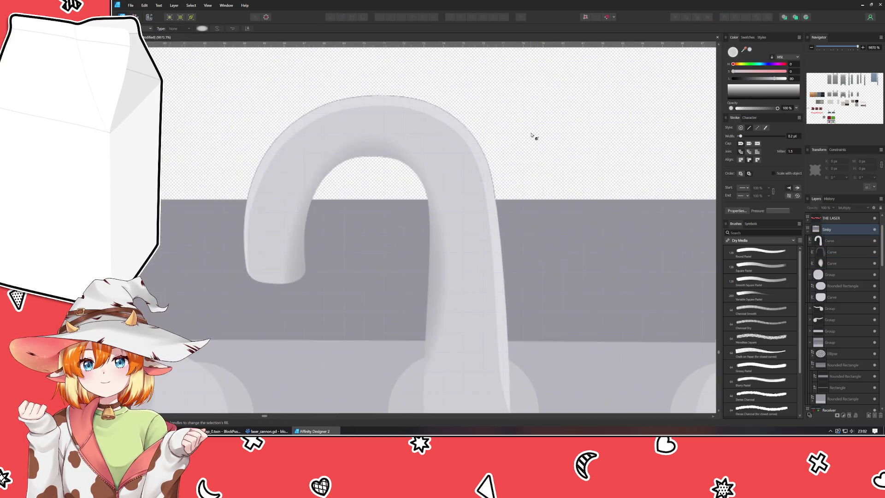
pyautogui.click(430, 199)
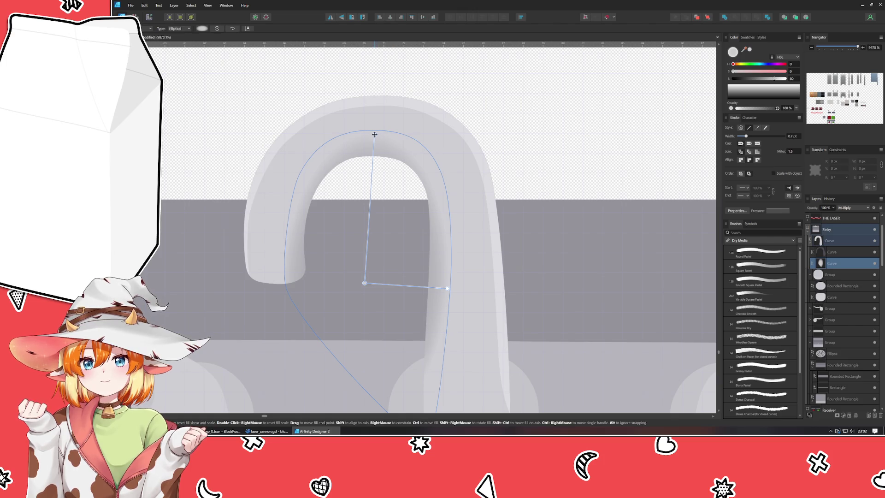
pyautogui.moveTo(374, 134)
pyautogui.mouseDown()
pyautogui.moveTo(380, 139)
pyautogui.moveTo(349, 141)
pyautogui.moveTo(395, 144)
pyautogui.moveTo(352, 143)
pyautogui.moveTo(359, 164)
pyautogui.mouseUp()
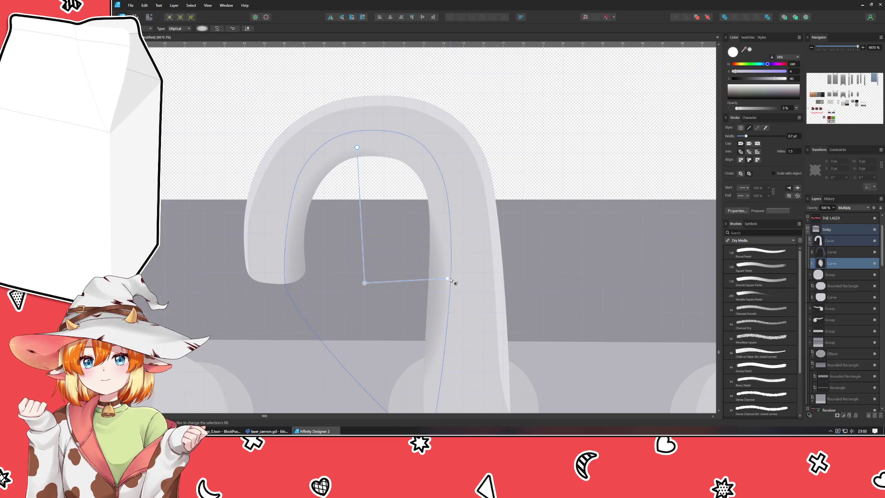
pyautogui.moveTo(446, 275)
pyautogui.mouseDown()
pyautogui.moveTo(429, 174)
pyautogui.moveTo(438, 203)
pyautogui.mouseUp()
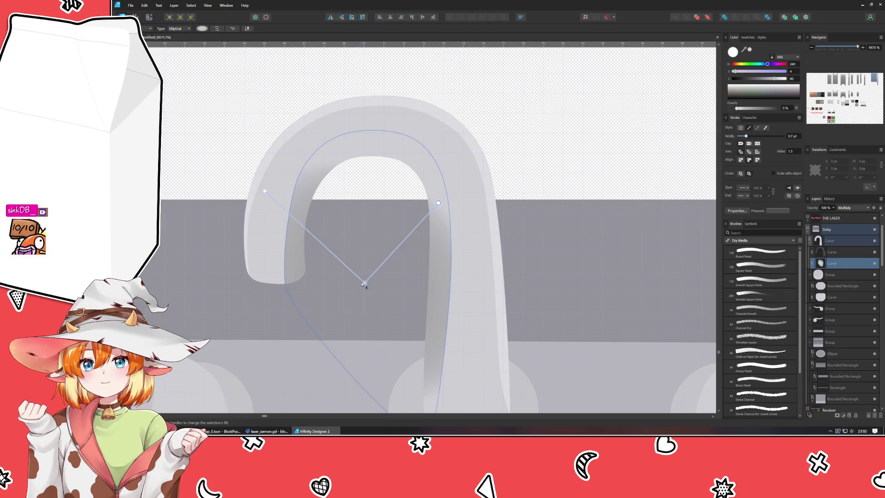
pyautogui.moveTo(364, 282); pyautogui.dragTo(362, 223)
# Step: Rotate the gradient further, shorten its right axis, and deselect to check the shading
pyautogui.moveTo(263, 132); pyautogui.dragTo(316, 167)
pyautogui.moveTo(447, 155); pyautogui.dragTo(416, 156)
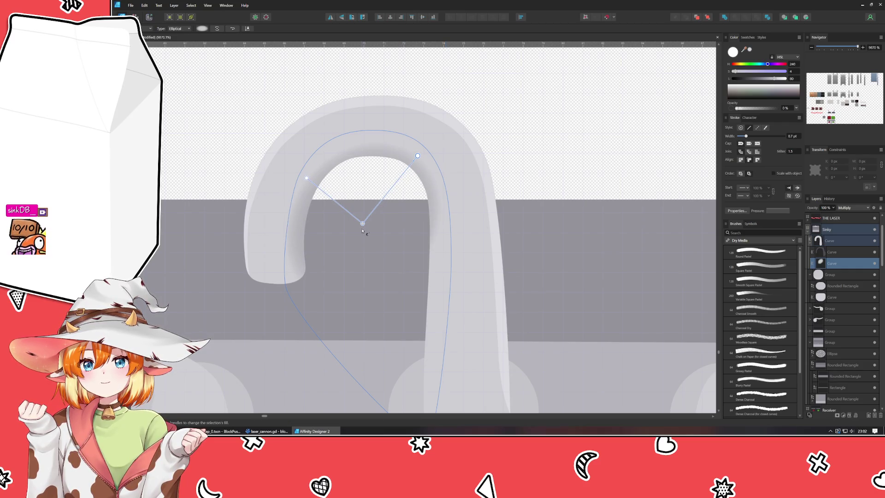
pyautogui.moveTo(362, 223); pyautogui.dragTo(364, 221)
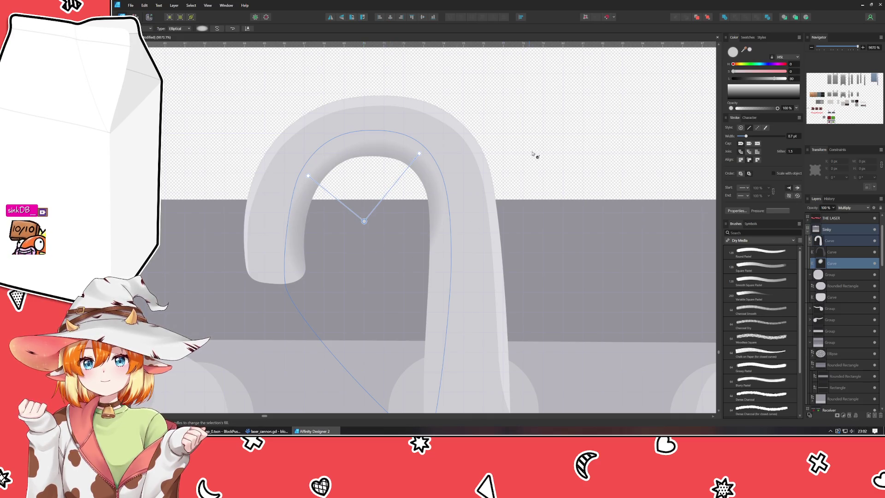
pyautogui.hotkey('ctrl', 'd')
pyautogui.scroll(-2, 535, 136)
pyautogui.scroll(2, 535, 137)
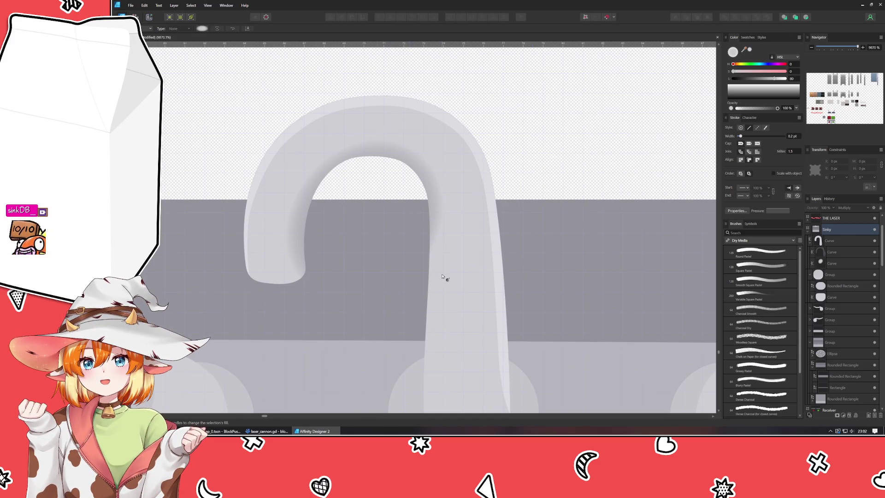
# Step: Reselect the shadow shape and try repositioning its existing gradient before discarding it
pyautogui.moveTo(443, 276)
pyautogui.mouseDown()
pyautogui.moveTo(442, 209)
pyautogui.moveTo(450, 217)
pyautogui.moveTo(446, 249)
pyautogui.mouseUp()
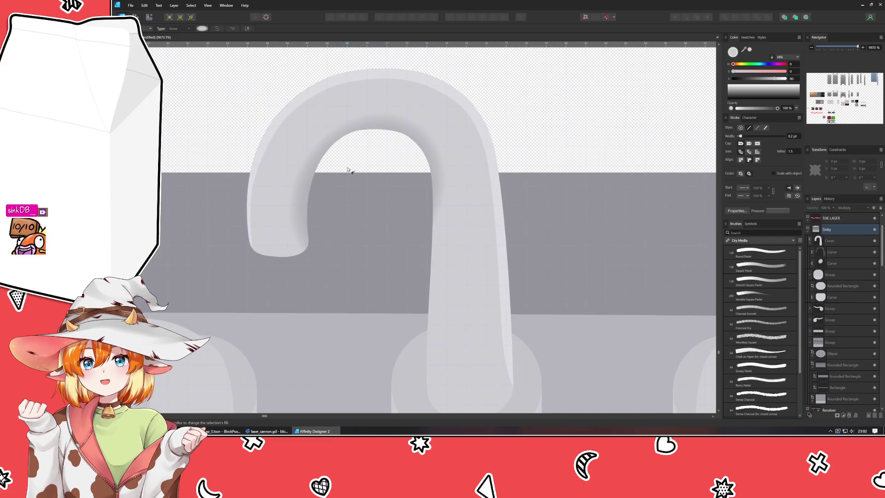
pyautogui.click(440, 173)
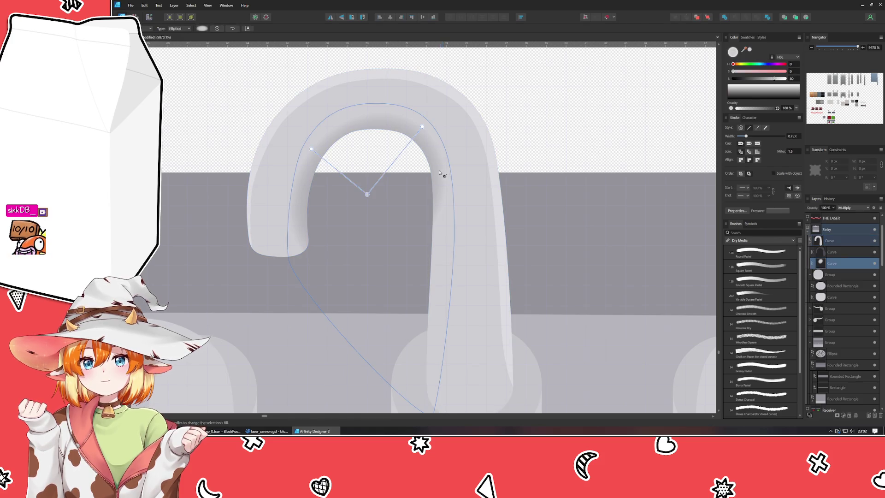
pyautogui.moveTo(366, 194); pyautogui.dragTo(367, 211)
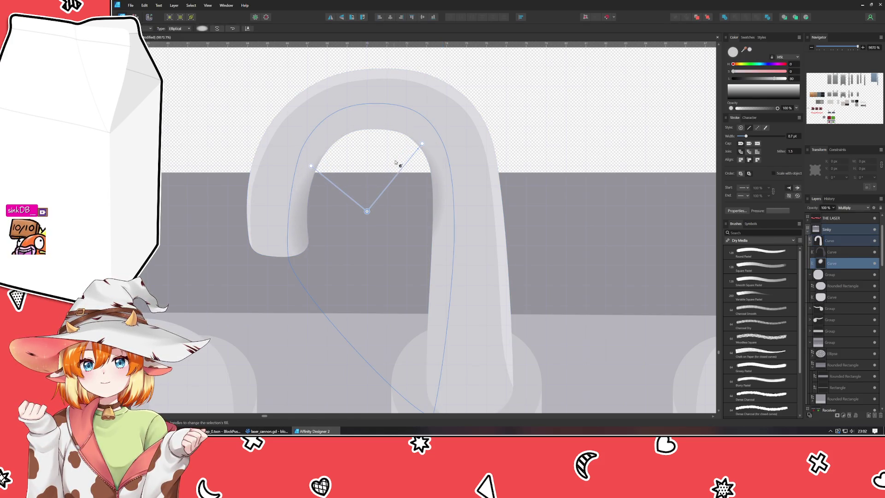
pyautogui.moveTo(422, 144); pyautogui.dragTo(417, 120)
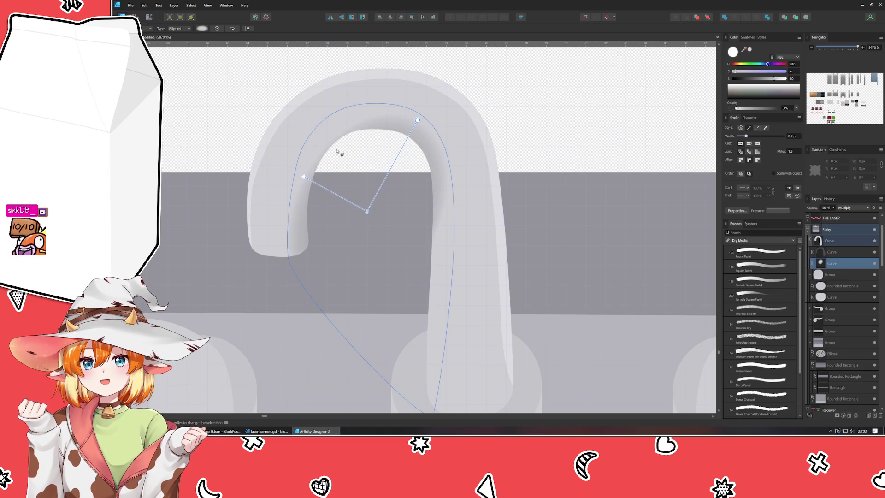
pyautogui.moveTo(303, 177)
pyautogui.mouseDown()
pyautogui.moveTo(312, 162)
pyautogui.moveTo(294, 200)
pyautogui.mouseUp()
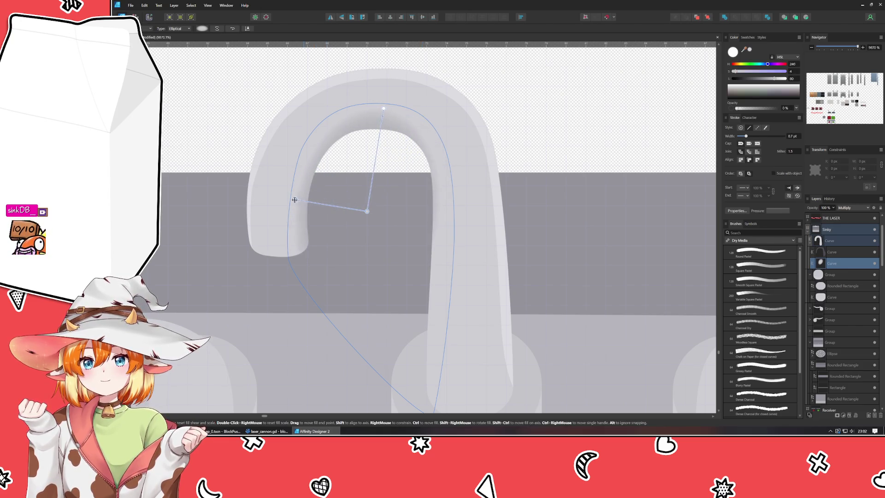
pyautogui.click(367, 212)
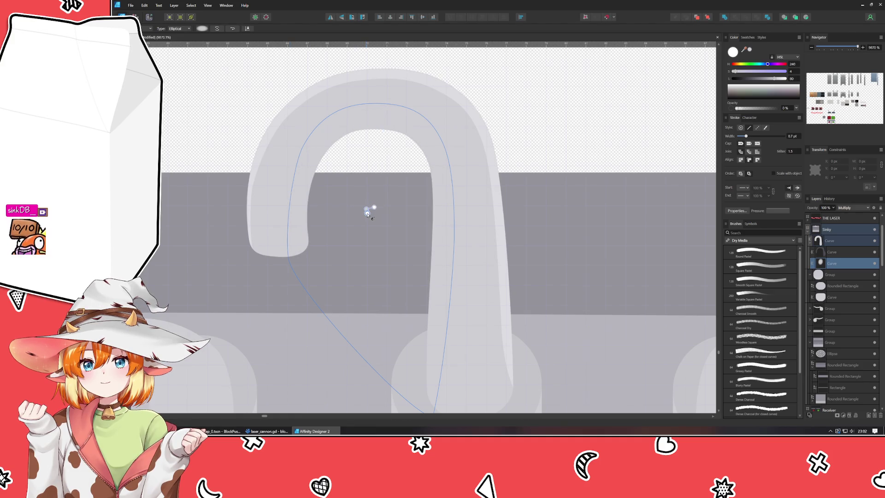
# Step: Draw a new elliptical gradient from the spout centre and tune its axis lengths
pyautogui.moveTo(367, 212)
pyautogui.mouseDown()
pyautogui.moveTo(381, 240)
pyautogui.moveTo(373, 275)
pyautogui.moveTo(444, 233)
pyautogui.moveTo(443, 203)
pyautogui.moveTo(437, 213)
pyautogui.mouseUp()
pyautogui.moveTo(354, 67)
pyautogui.mouseDown()
pyautogui.moveTo(361, 104)
pyautogui.moveTo(372, 111)
pyautogui.mouseUp()
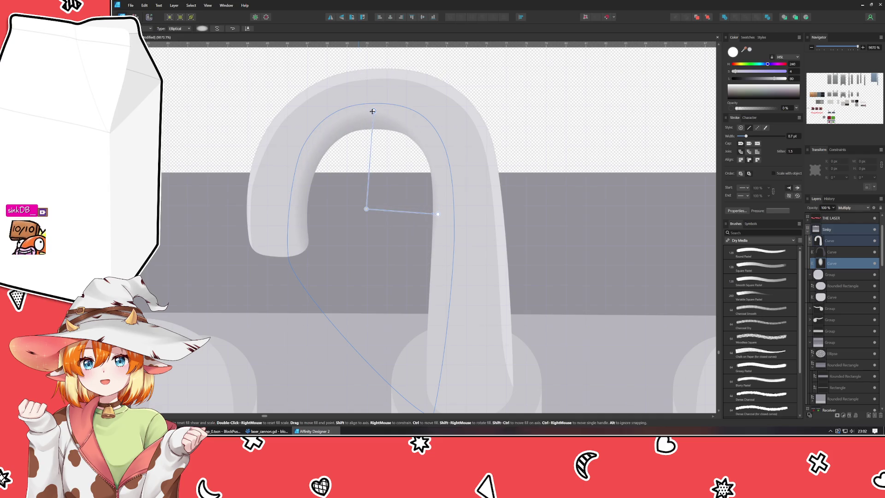
pyautogui.moveTo(365, 209); pyautogui.dragTo(363, 213)
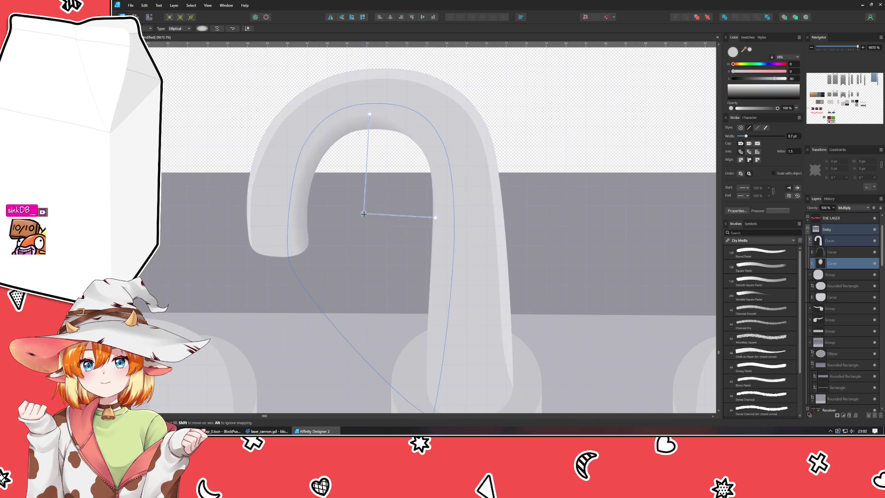
pyautogui.moveTo(436, 218); pyautogui.dragTo(446, 219)
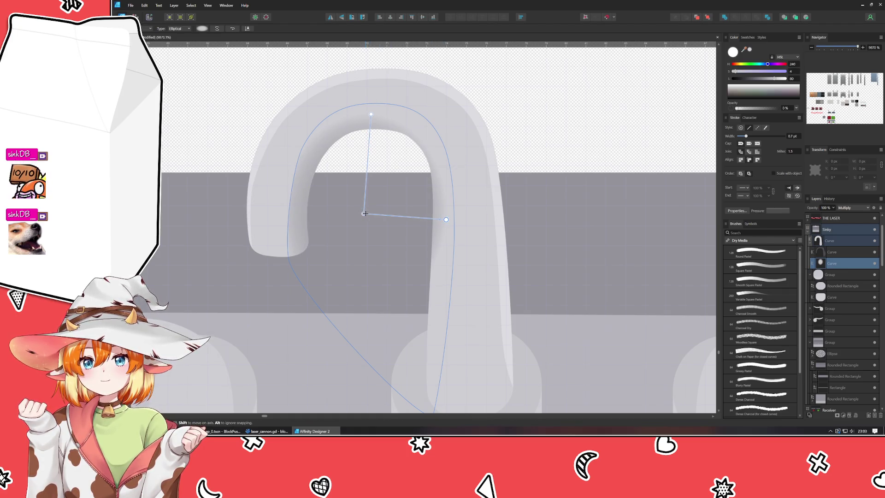
pyautogui.moveTo(364, 213); pyautogui.dragTo(371, 229)
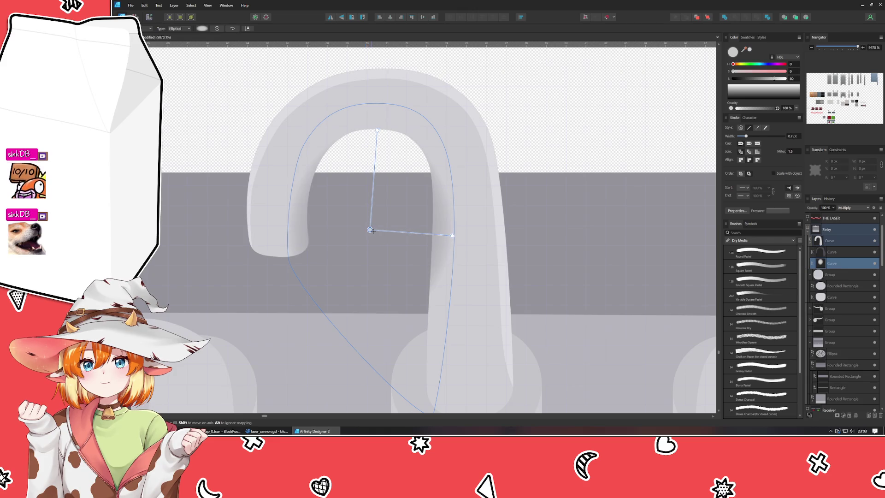
pyautogui.moveTo(452, 236); pyautogui.dragTo(448, 237)
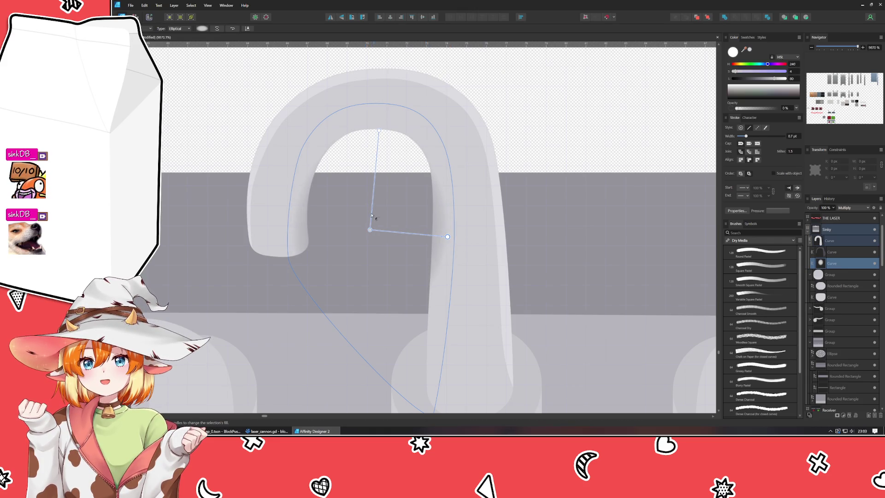
pyautogui.moveTo(377, 131); pyautogui.dragTo(379, 107)
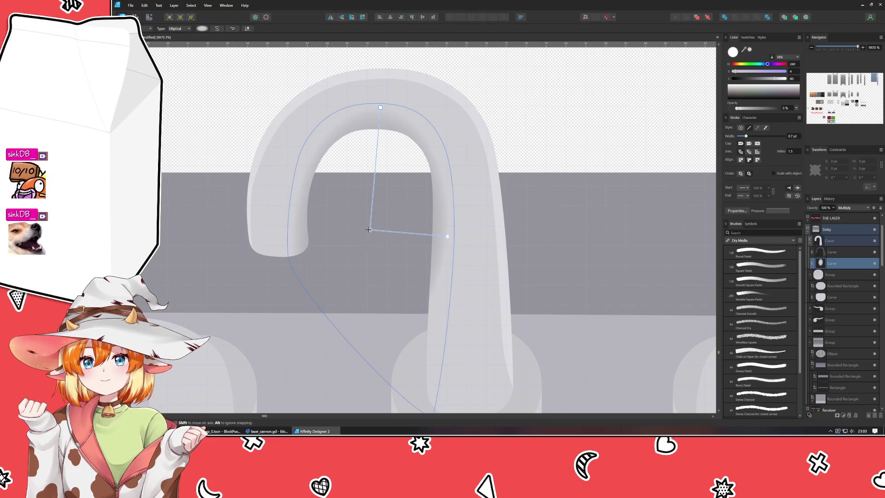
# Step: Move the gradient lower in the spout, stretch its vertical axis to the arch top, and fine-tune its tilt
pyautogui.moveTo(368, 229); pyautogui.dragTo(366, 277)
pyautogui.moveTo(376, 148); pyautogui.dragTo(379, 106)
pyautogui.moveTo(444, 279); pyautogui.dragTo(452, 284)
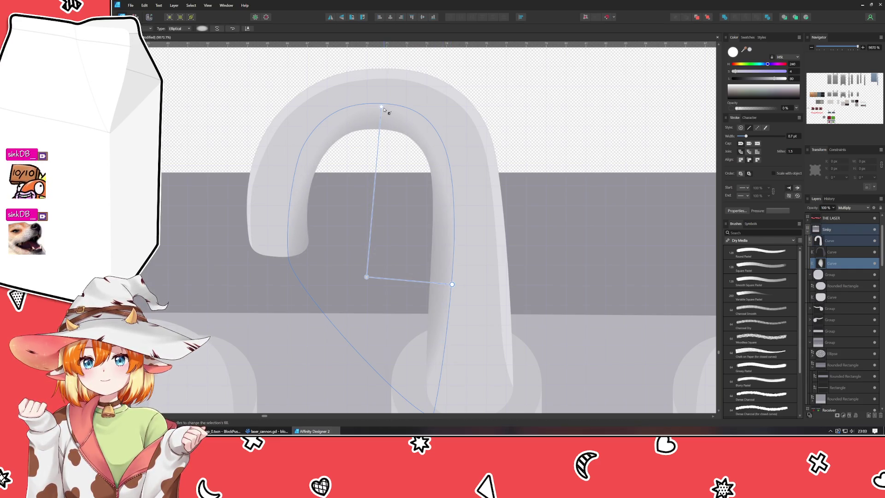
pyautogui.moveTo(382, 107)
pyautogui.mouseDown()
pyautogui.moveTo(386, 90)
pyautogui.moveTo(364, 98)
pyautogui.moveTo(369, 107)
pyautogui.moveTo(407, 61)
pyautogui.moveTo(381, 95)
pyautogui.moveTo(387, 108)
pyautogui.moveTo(417, 114)
pyautogui.mouseUp()
pyautogui.moveTo(366, 277)
pyautogui.mouseDown()
pyautogui.moveTo(353, 267)
pyautogui.moveTo(361, 259)
pyautogui.moveTo(355, 271)
pyautogui.mouseUp()
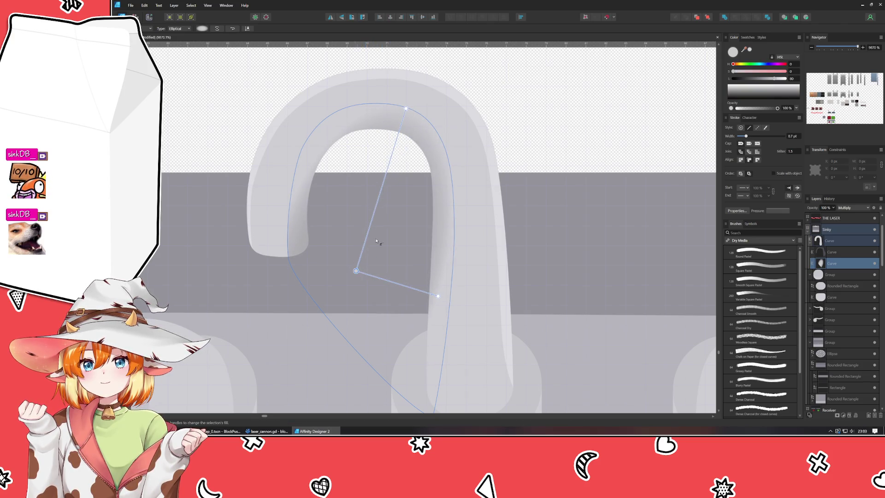
pyautogui.moveTo(406, 108)
pyautogui.mouseDown()
pyautogui.moveTo(388, 110)
pyautogui.moveTo(395, 107)
pyautogui.mouseUp()
pyautogui.moveTo(440, 288); pyautogui.dragTo(444, 294)
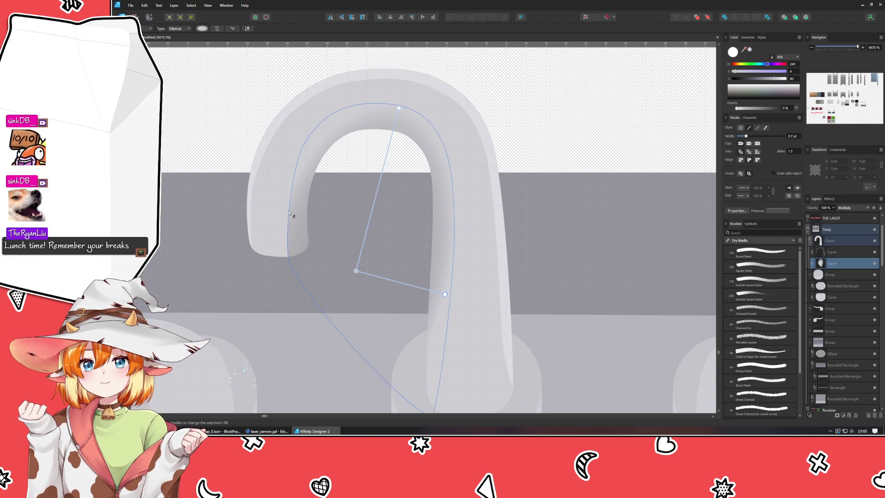
pyautogui.moveTo(445, 293); pyautogui.dragTo(444, 292)
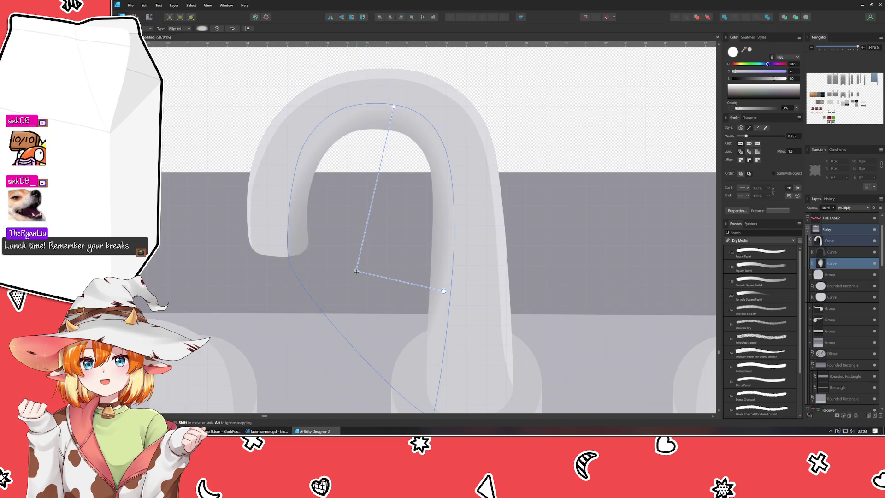
pyautogui.click(356, 272)
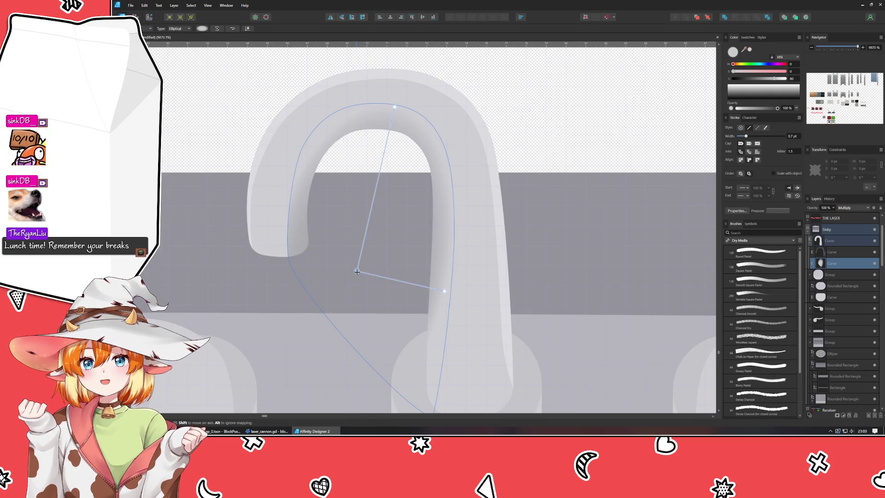
pyautogui.press('a')
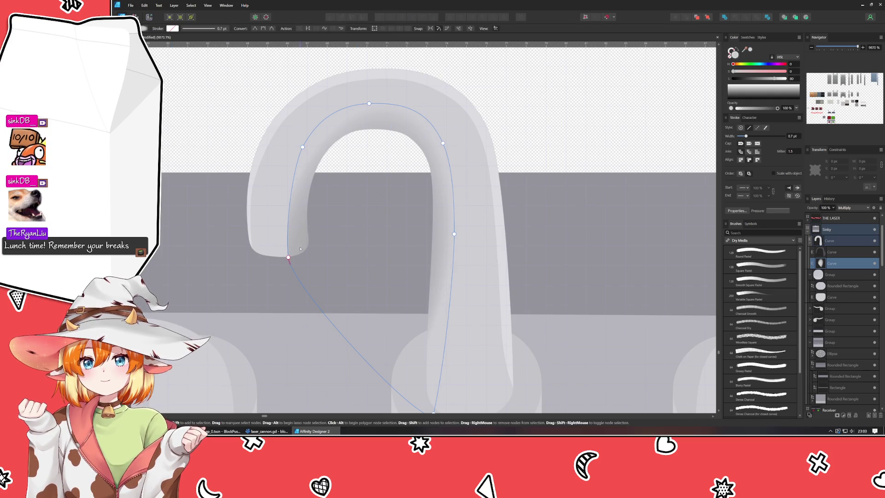
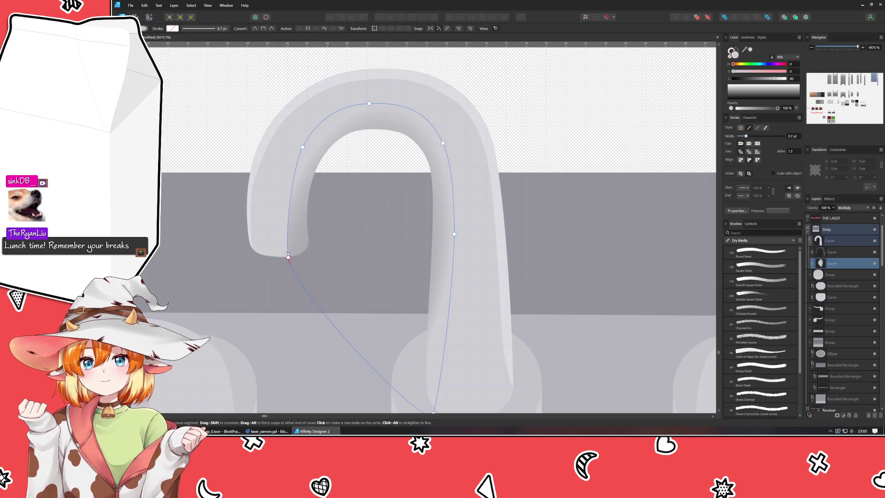
# Step: Drag the shading curve's end node down to the spout tip
pyautogui.moveTo(288, 258)
pyautogui.mouseDown()
pyautogui.moveTo(257, 252)
pyautogui.moveTo(265, 254)
pyautogui.mouseUp()
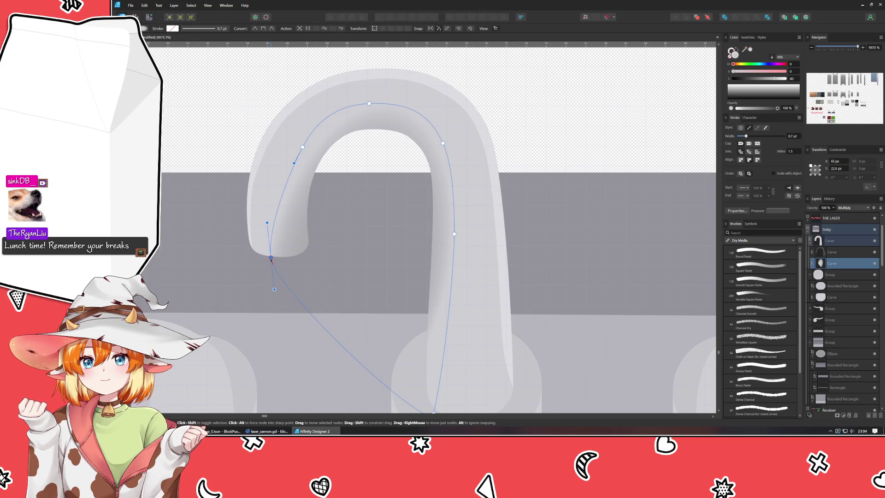
pyautogui.click(179, 78)
pyautogui.scroll(-3, 303, 230)
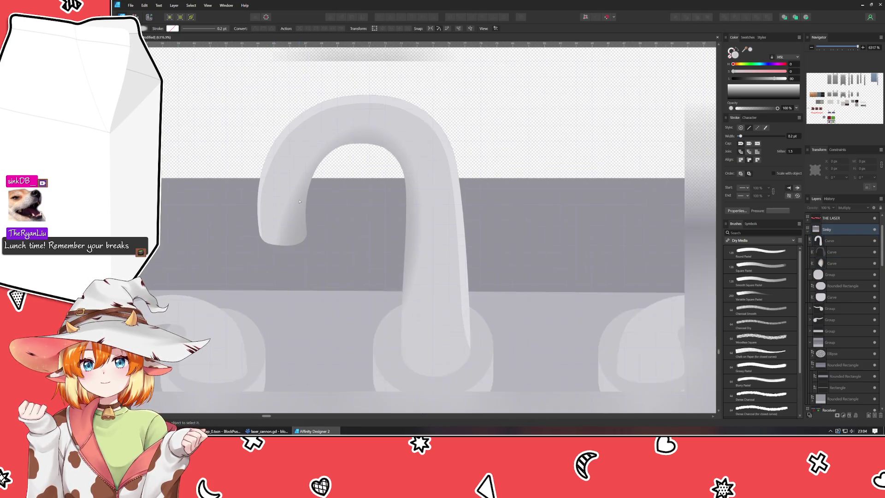
pyautogui.scroll(3, 302, 230)
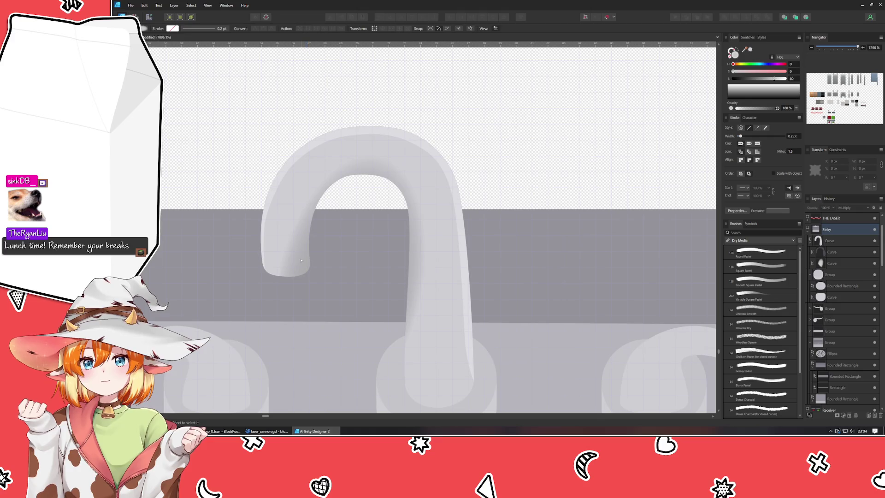
# Step: Nudge the shading curve's elliptical gradient handles, undoing the collapsed gradient
pyautogui.click(301, 260)
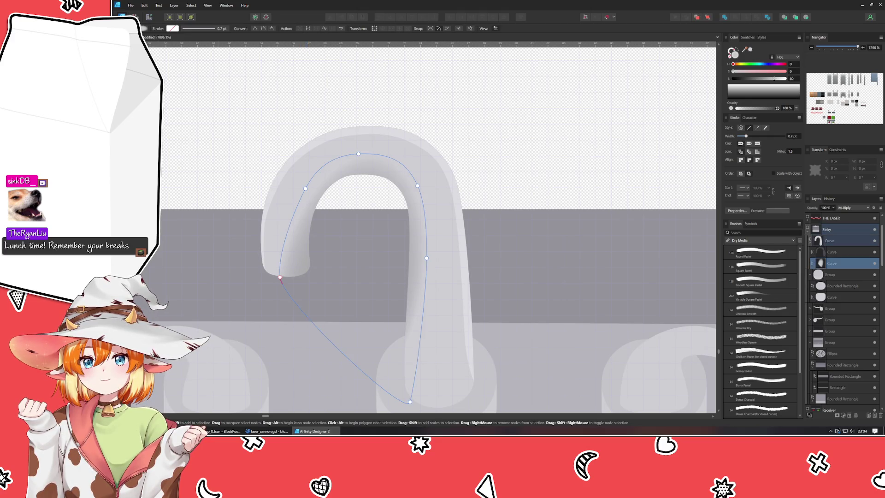
pyautogui.press('g')
pyautogui.moveTo(375, 154); pyautogui.dragTo(370, 158)
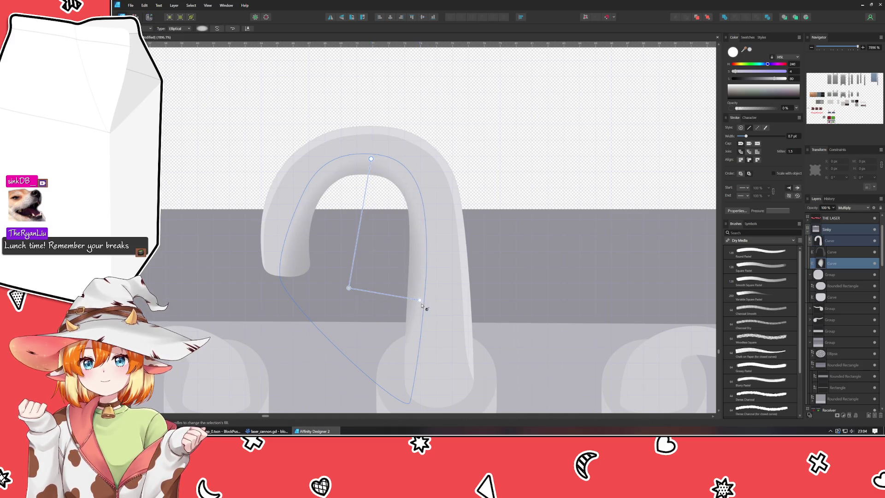
pyautogui.moveTo(417, 300); pyautogui.dragTo(415, 299)
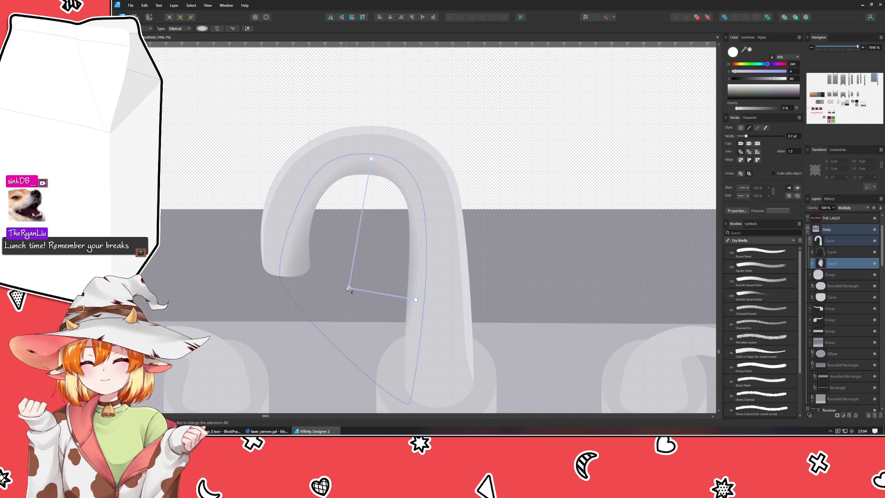
pyautogui.moveTo(349, 289); pyautogui.dragTo(351, 286)
pyautogui.hotkey('ctrl', 'z')
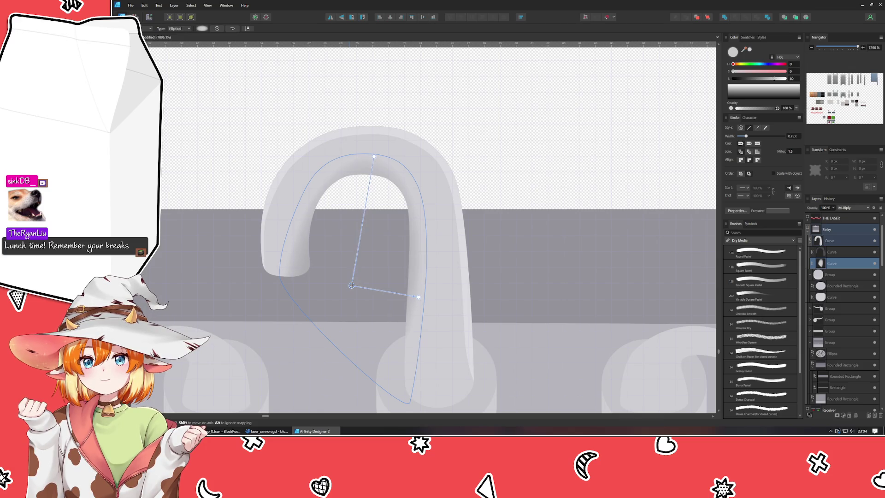
pyautogui.click(234, 102)
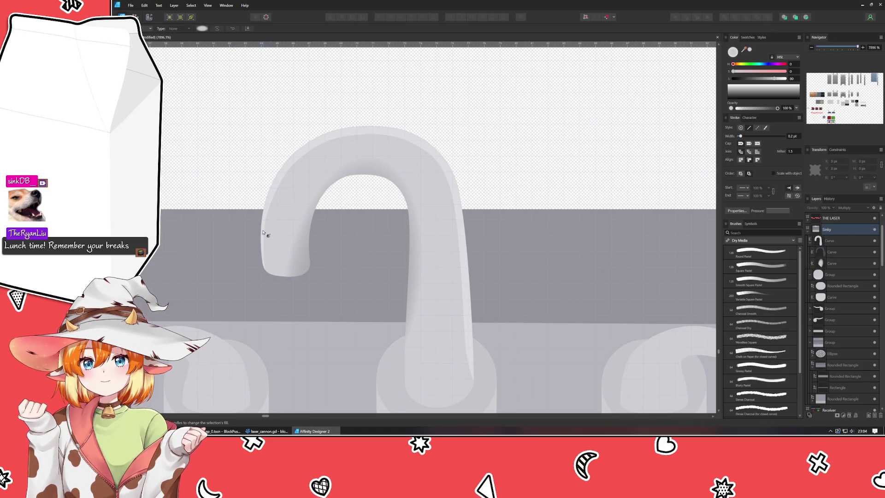
pyautogui.click(315, 270)
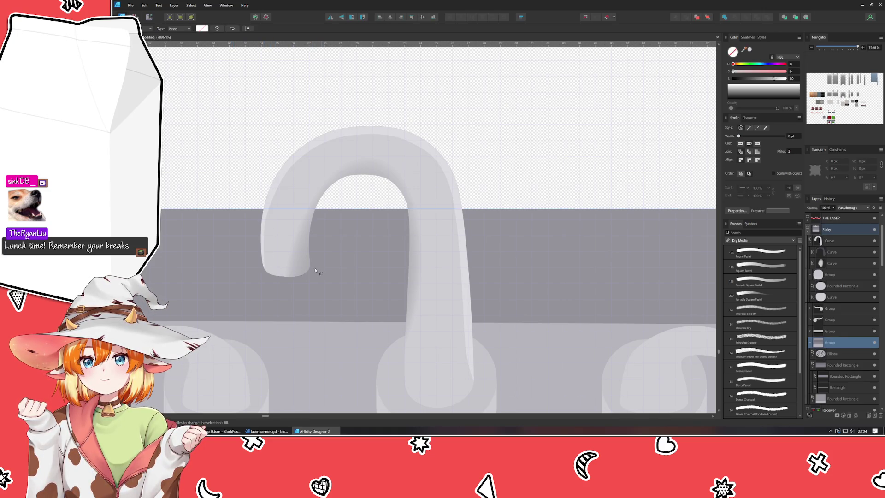
pyautogui.click(323, 176)
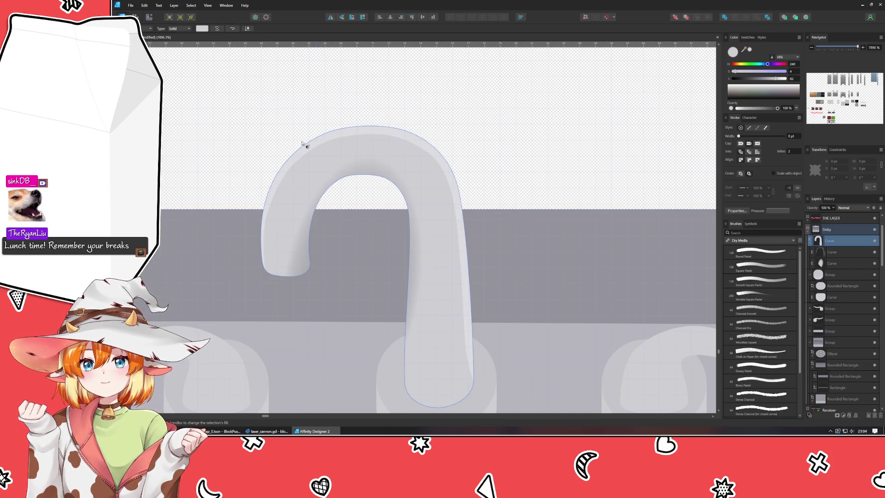
# Step: Set the glow shape's gradient end stop to dark grey at 0% opacity
pyautogui.press('a')
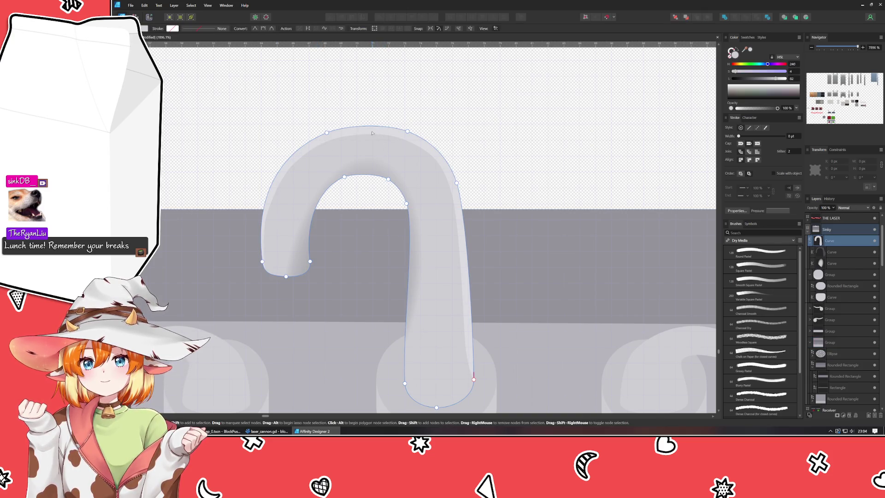
pyautogui.press('v')
pyautogui.click(371, 132)
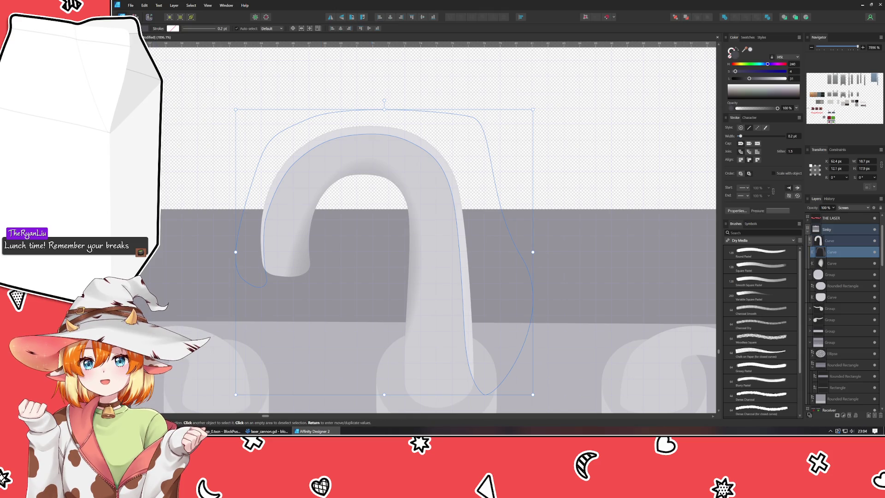
pyautogui.click(145, 28)
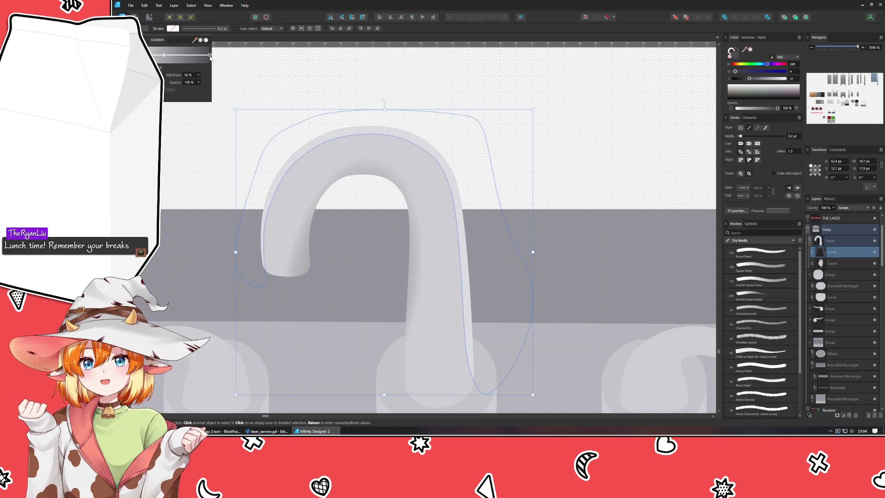
pyautogui.click(209, 55)
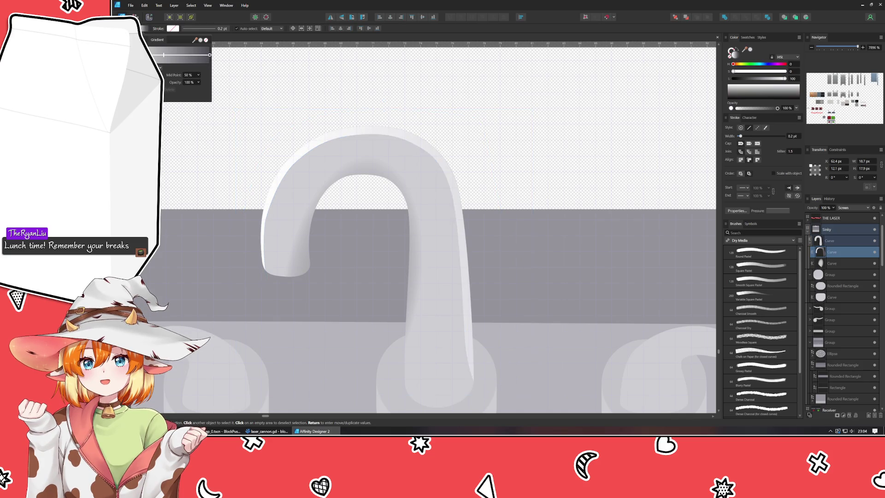
pyautogui.click(742, 78)
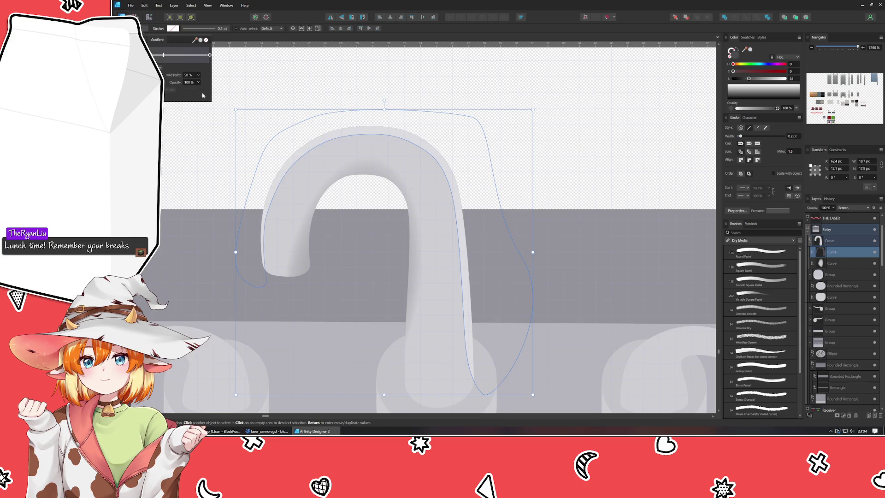
pyautogui.click(189, 83)
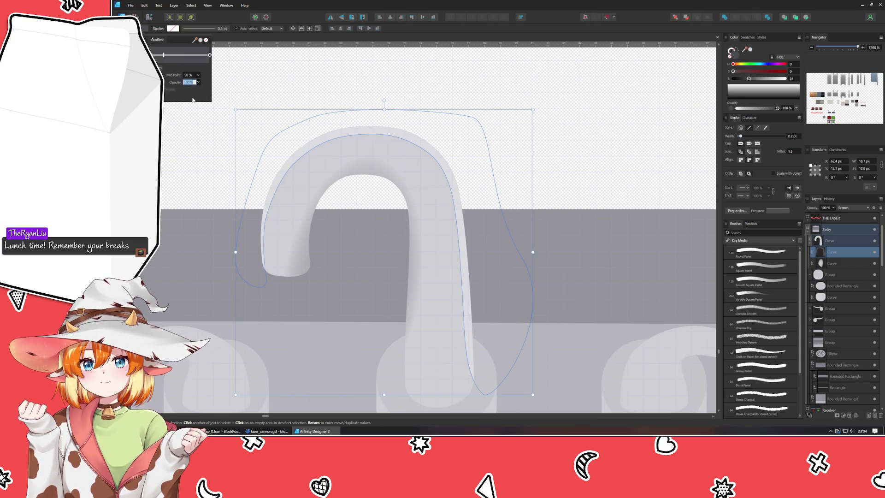
pyautogui.write('0')
pyautogui.press('Return')
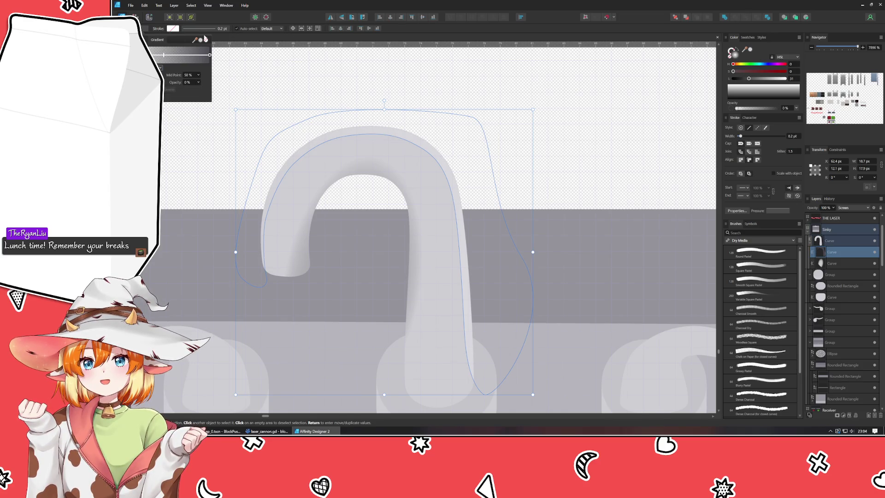
# Step: Move the glow gradient right over the faucet and pull its top handle down toward the arch
pyautogui.press('g')
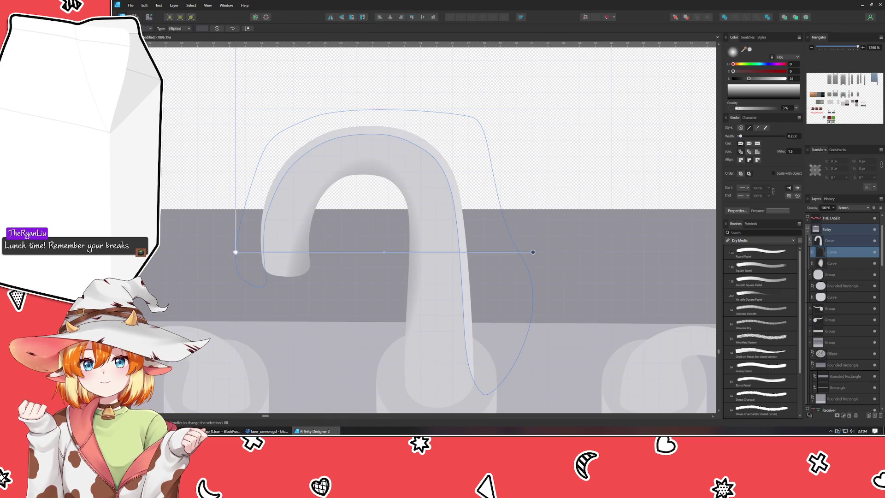
pyautogui.moveTo(235, 252)
pyautogui.mouseDown()
pyautogui.moveTo(355, 231)
pyautogui.moveTo(401, 134)
pyautogui.moveTo(346, 233)
pyautogui.mouseUp()
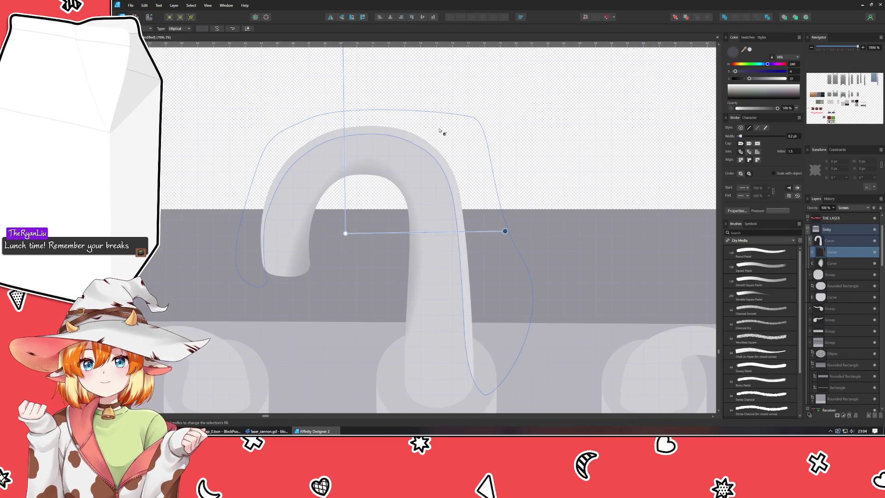
pyautogui.scroll(3, 440, 132)
pyautogui.scroll(-2, 358, 65)
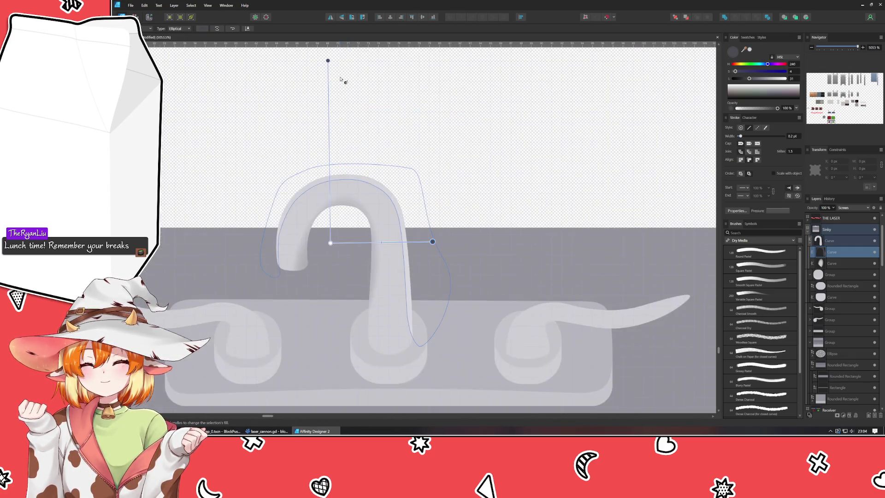
pyautogui.scroll(2, 356, 144)
pyautogui.moveTo(321, 115)
pyautogui.mouseDown()
pyautogui.moveTo(346, 219)
pyautogui.moveTo(326, 221)
pyautogui.mouseUp()
pyautogui.scroll(2, 336, 231)
pyautogui.scroll(-2, 319, 245)
pyautogui.scroll(3, 319, 245)
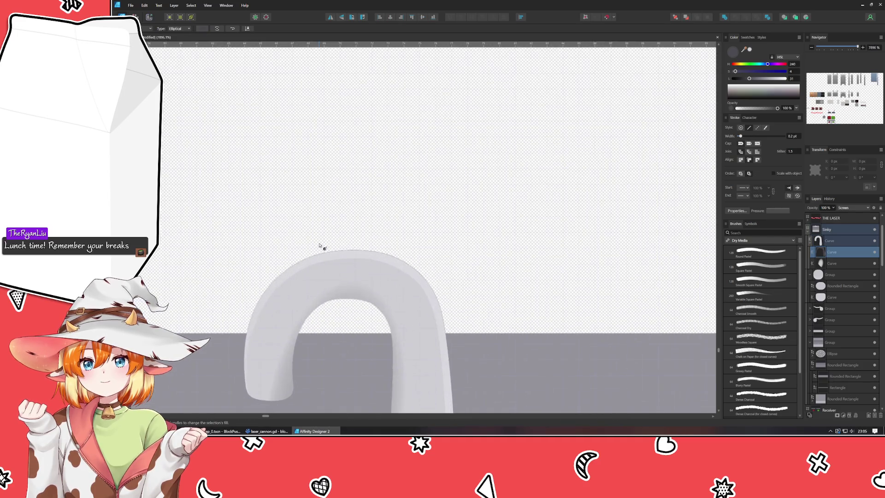
# Step: Reverse the glow gradient and set its top handle just above the arch
pyautogui.click(234, 29)
pyautogui.moveTo(341, 170)
pyautogui.mouseDown()
pyautogui.moveTo(340, 198)
pyautogui.moveTo(333, 25)
pyautogui.moveTo(338, 175)
pyautogui.mouseUp()
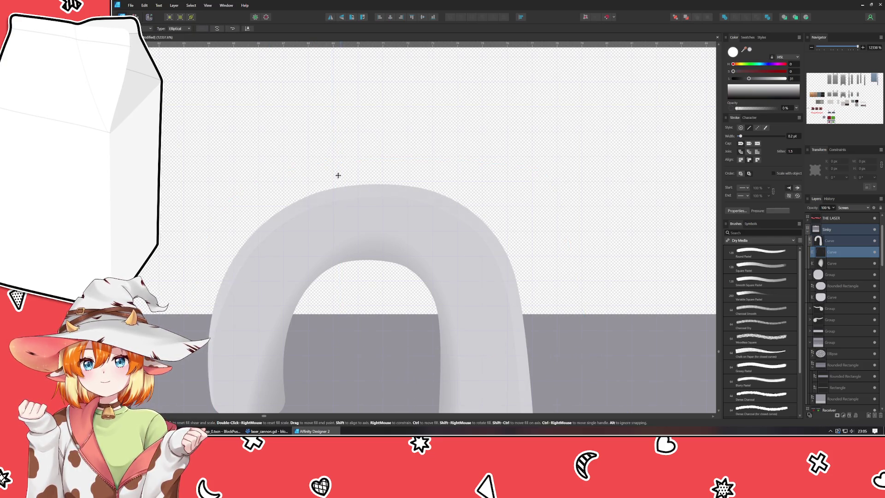
pyautogui.moveTo(337, 119)
pyautogui.mouseDown()
pyautogui.moveTo(333, 92)
pyautogui.moveTo(358, 170)
pyautogui.moveTo(338, 173)
pyautogui.moveTo(346, 168)
pyautogui.mouseUp()
pyautogui.moveTo(465, 357); pyautogui.dragTo(496, 358)
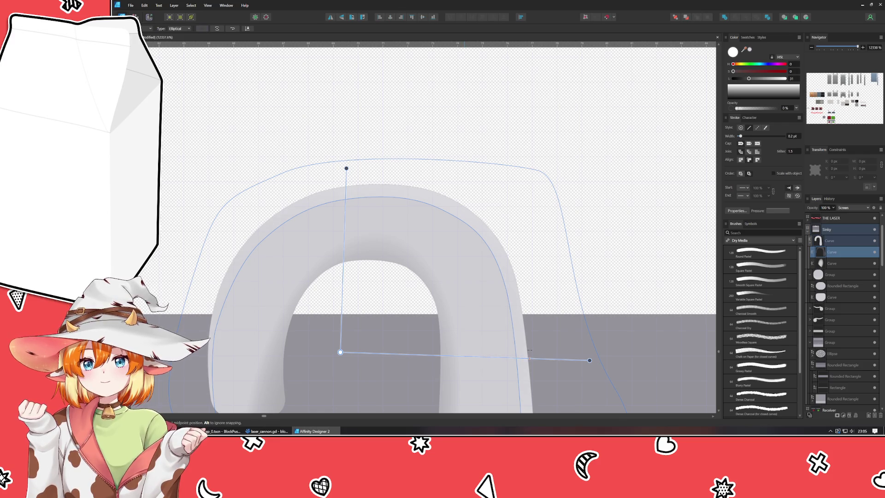
pyautogui.press('v')
pyautogui.scroll(-3, 304, 250)
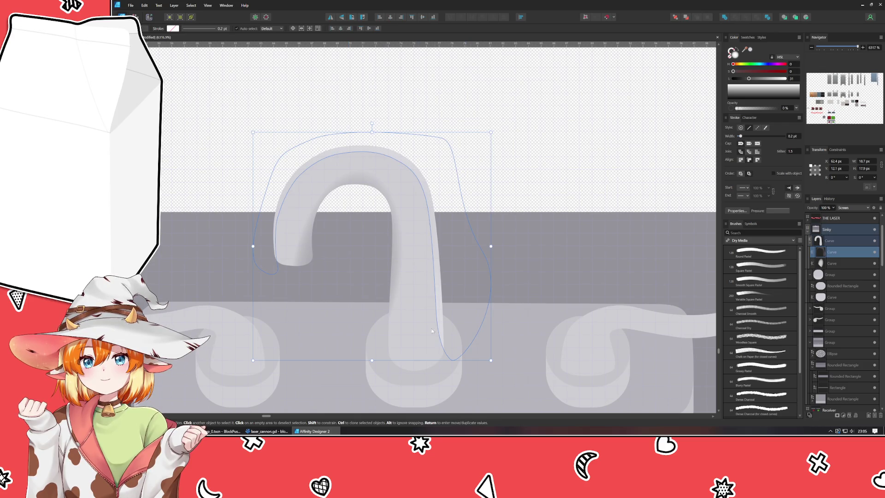
# Step: Delete extra nodes on the glow shape and tighten its left, top and right edges
pyautogui.press('a')
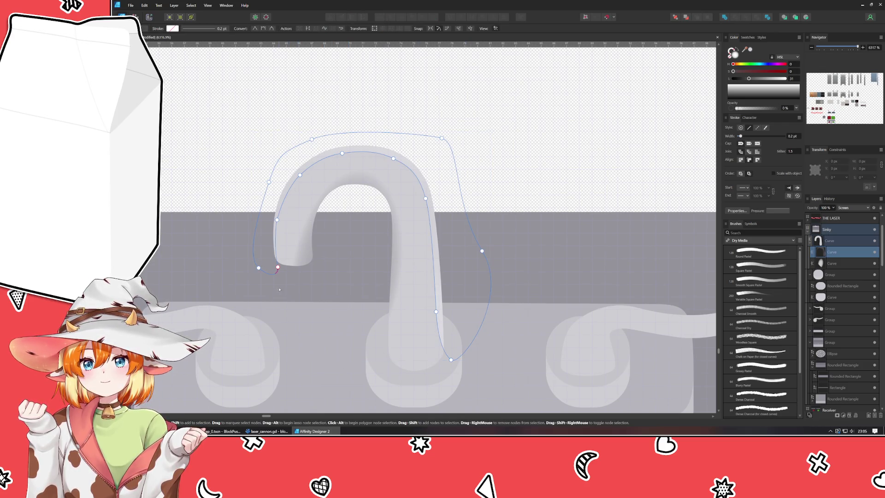
pyautogui.moveTo(273, 287)
pyautogui.mouseDown()
pyautogui.moveTo(286, 235)
pyautogui.moveTo(330, 166)
pyautogui.mouseUp()
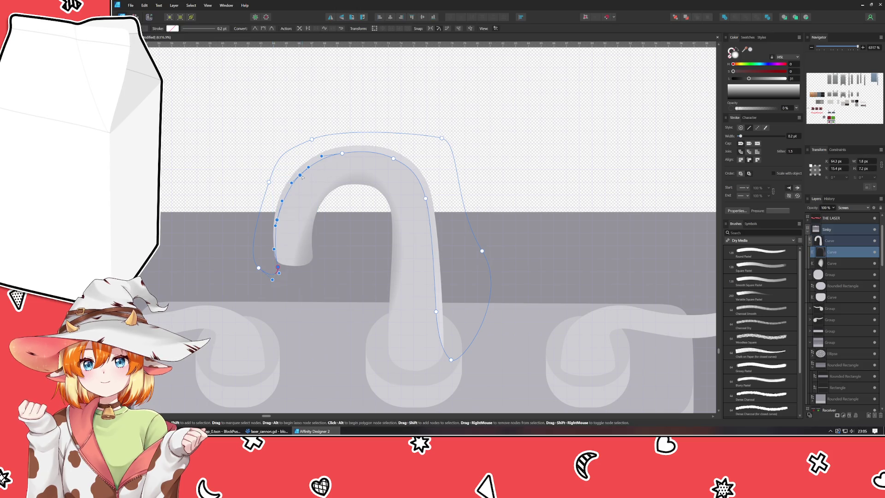
pyautogui.press('Delete')
pyautogui.moveTo(271, 266); pyautogui.dragTo(351, 155)
pyautogui.moveTo(300, 175); pyautogui.dragTo(304, 178)
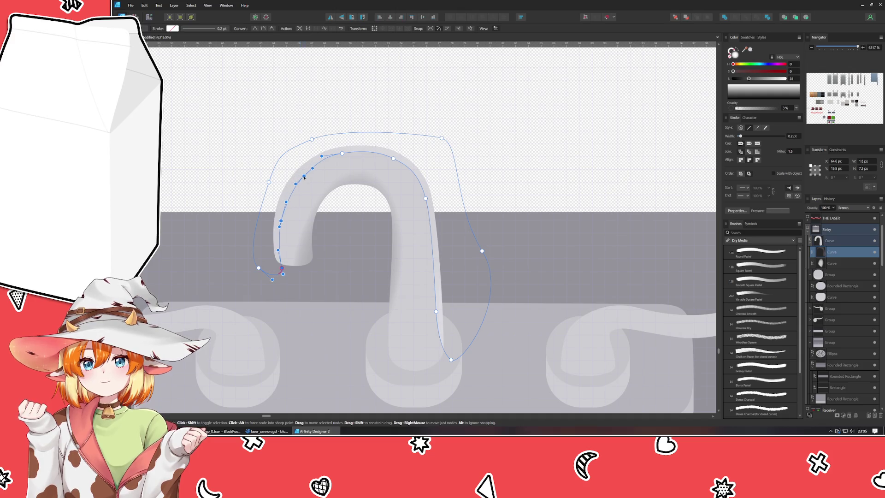
pyautogui.moveTo(323, 141)
pyautogui.mouseDown()
pyautogui.moveTo(410, 165)
pyautogui.moveTo(390, 165)
pyautogui.mouseUp()
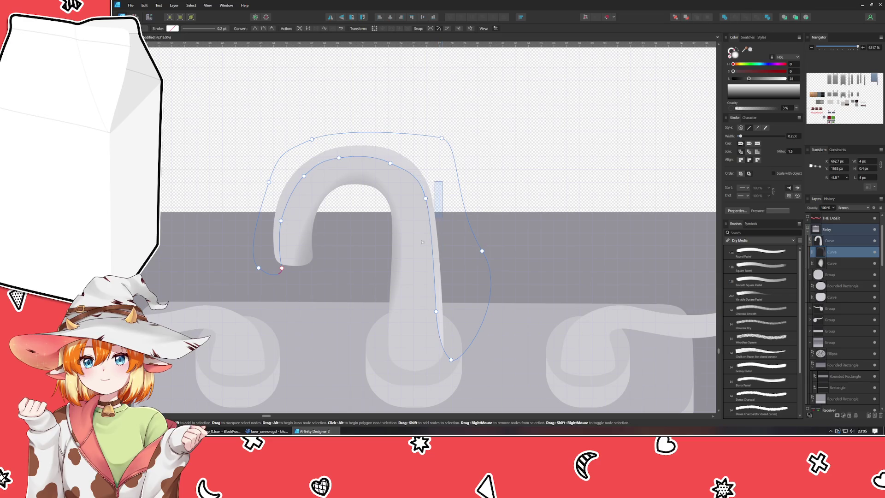
pyautogui.moveTo(442, 182); pyautogui.dragTo(397, 344)
pyautogui.moveTo(436, 313); pyautogui.dragTo(432, 315)
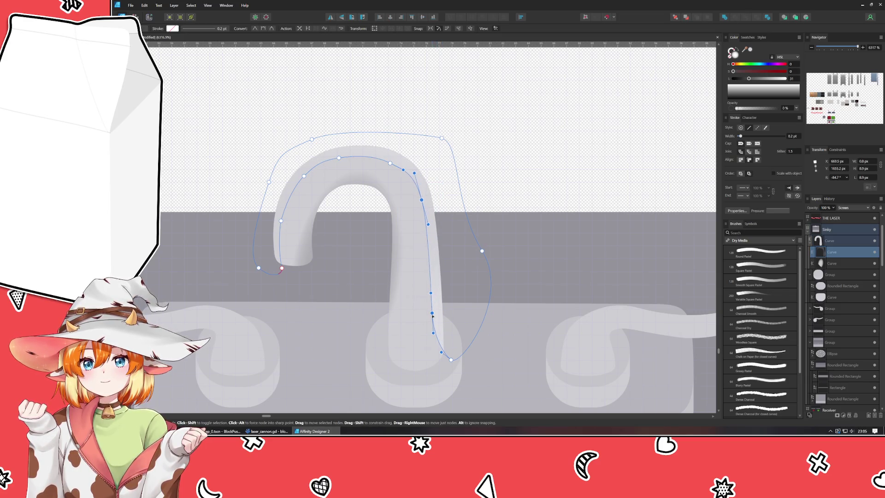
pyautogui.click(435, 163)
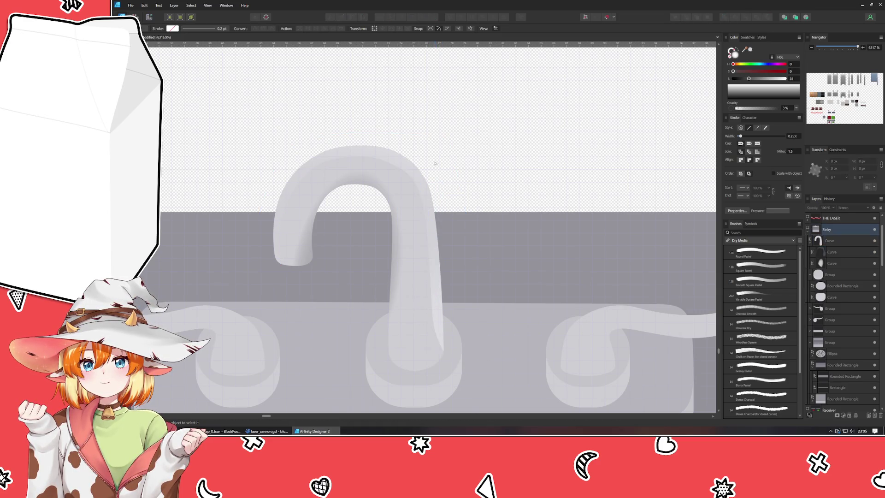
# Step: Shift the arch shading curve's elliptical gradient slightly up and right, pulling its end inward
pyautogui.click(369, 159)
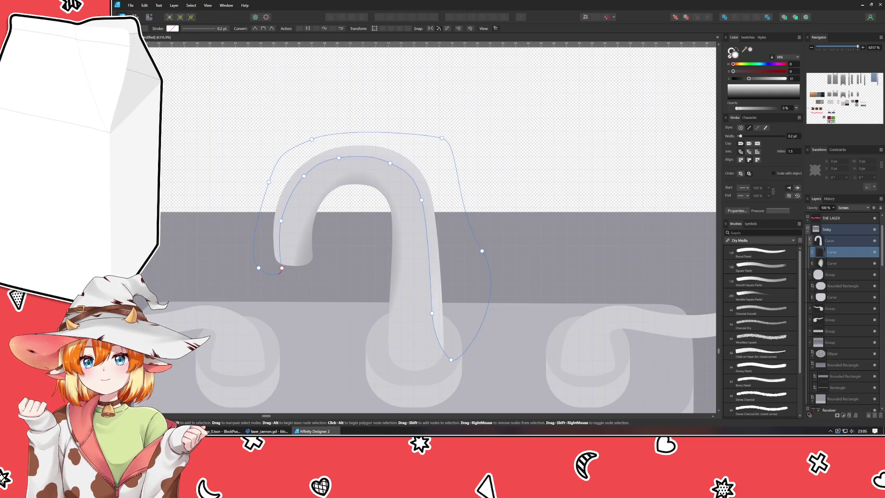
pyautogui.press('g')
pyautogui.moveTo(341, 231); pyautogui.dragTo(343, 230)
pyautogui.moveTo(470, 233); pyautogui.dragTo(462, 230)
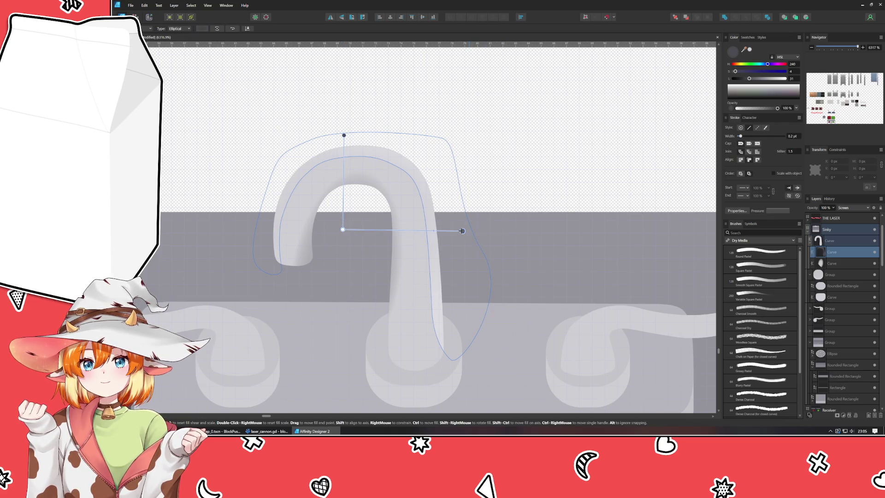
pyautogui.click(217, 106)
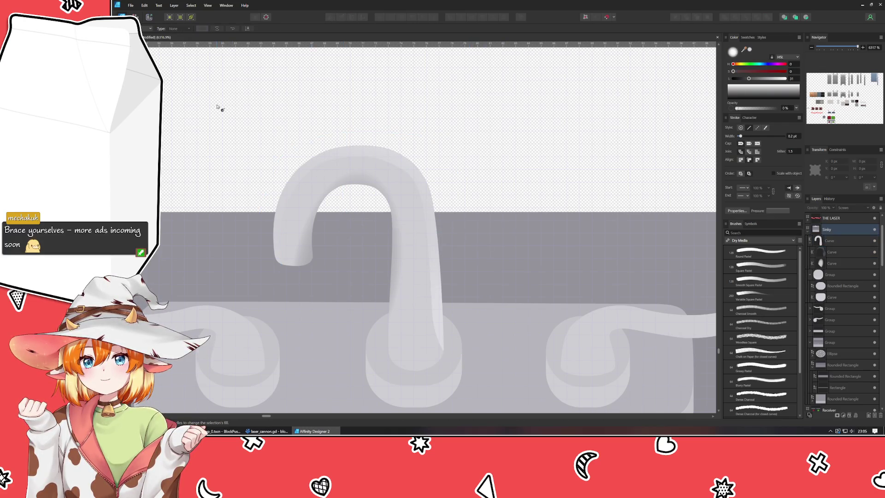
# Step: Move the larger highlight curve's gradient centre to the right and check the lighting
pyautogui.click(388, 163)
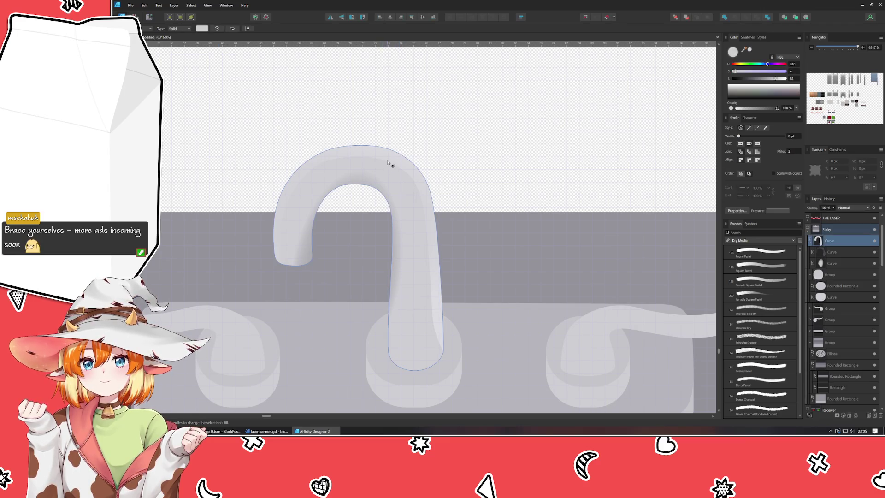
pyautogui.click(373, 191)
pyautogui.moveTo(343, 230); pyautogui.dragTo(362, 233)
pyautogui.hotkey('ctrl', 'd')
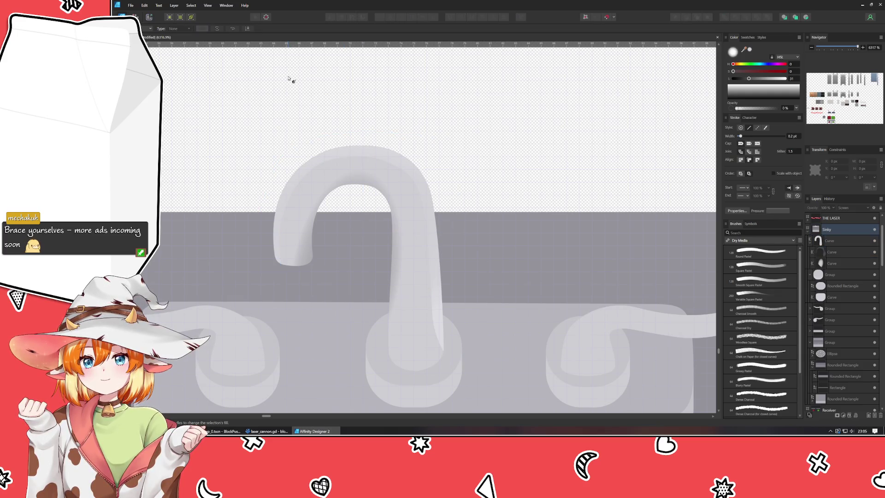
pyautogui.scroll(3, 347, 192)
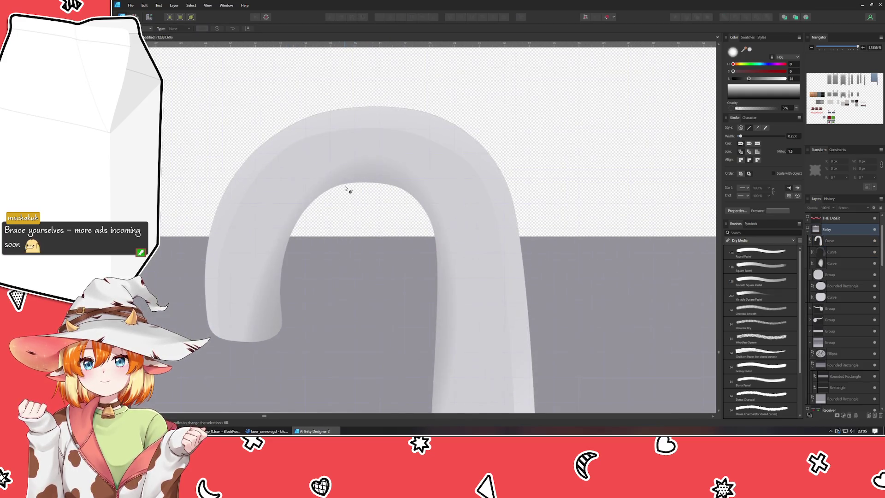
pyautogui.click(481, 197)
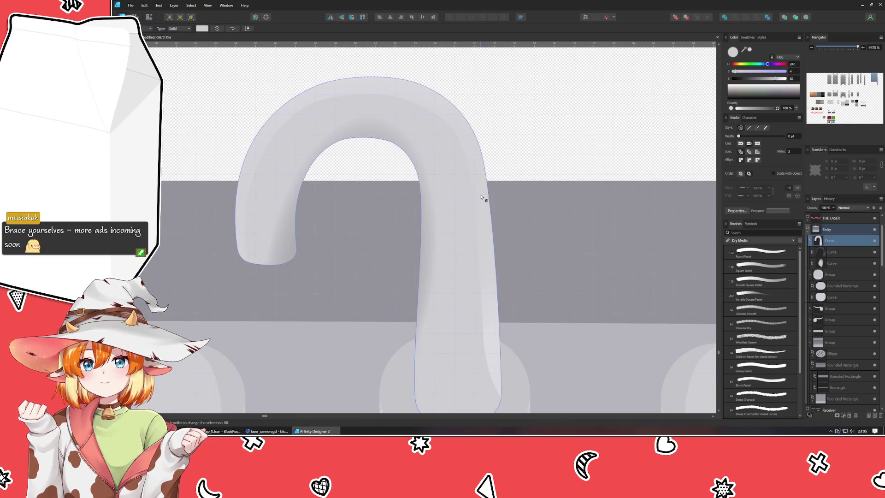
# Step: Rotate the shading curve's gradient toward the base, set Normal blending, and stretch its end upper-right
pyautogui.keyDown('alt'); pyautogui.click(480, 197); pyautogui.keyUp('alt')
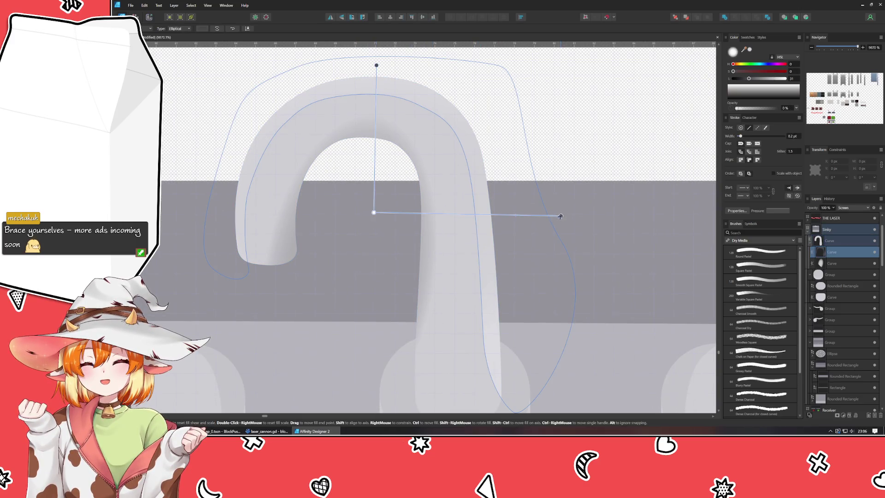
pyautogui.moveTo(561, 215)
pyautogui.mouseDown()
pyautogui.moveTo(480, 348)
pyautogui.moveTo(488, 348)
pyautogui.mouseUp()
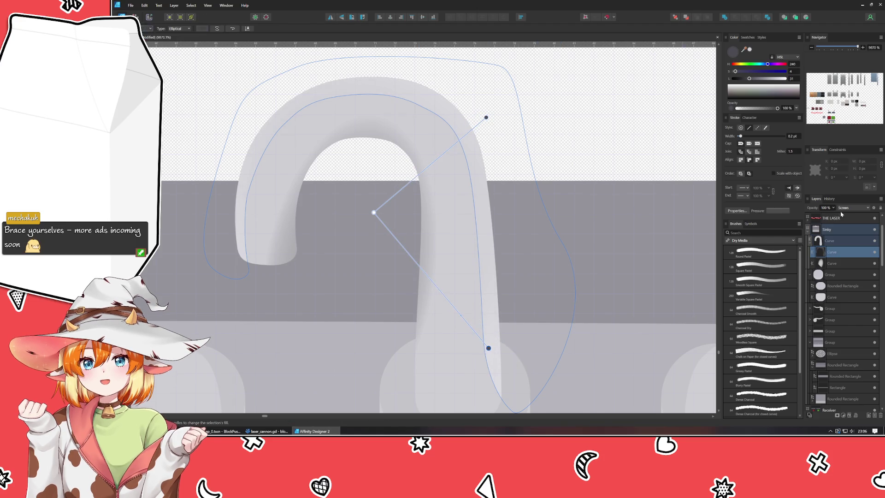
pyautogui.click(851, 208)
pyautogui.press('Escape')
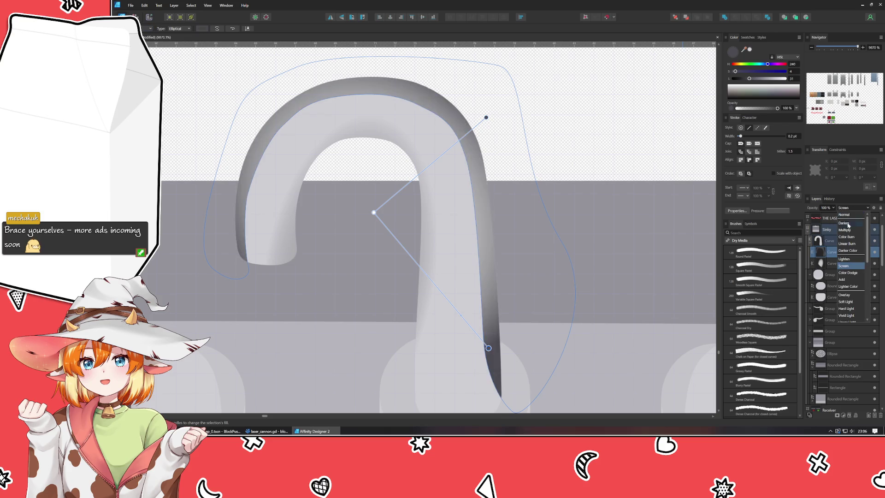
pyautogui.click(852, 207)
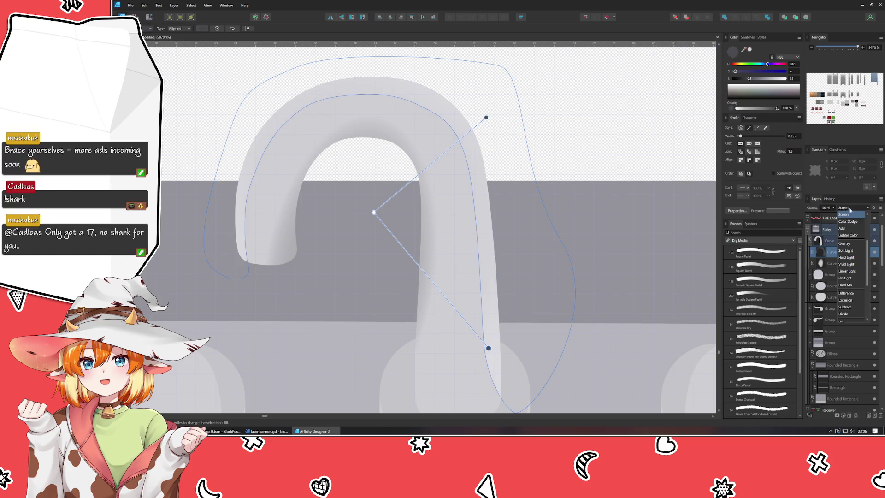
pyautogui.click(854, 217)
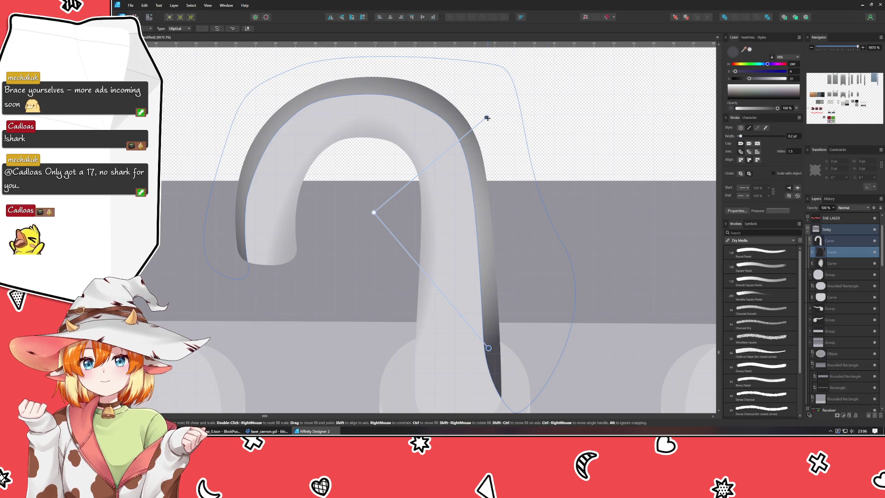
pyautogui.moveTo(486, 117)
pyautogui.mouseDown()
pyautogui.moveTo(423, 140)
pyautogui.moveTo(446, 74)
pyautogui.moveTo(528, 89)
pyautogui.moveTo(533, 152)
pyautogui.moveTo(568, 134)
pyautogui.moveTo(529, 134)
pyautogui.moveTo(548, 134)
pyautogui.mouseUp()
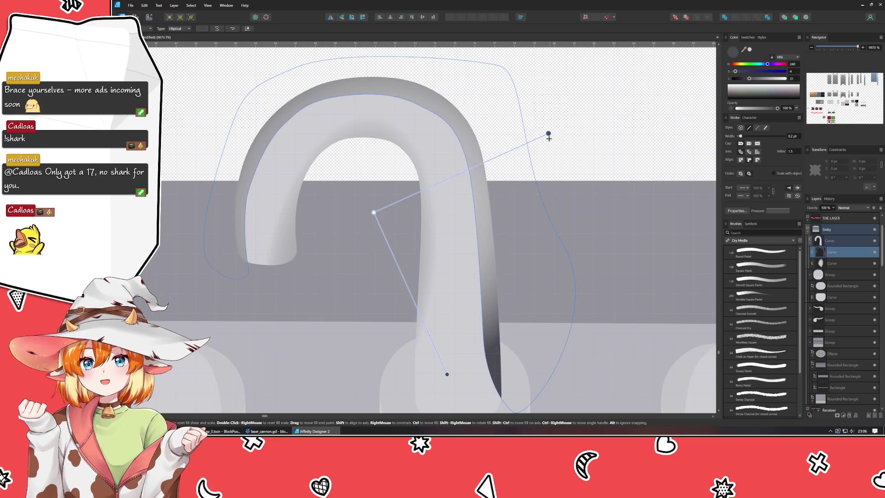
# Step: Select the shadow shape and reposition its gradient end point
pyautogui.click(449, 380)
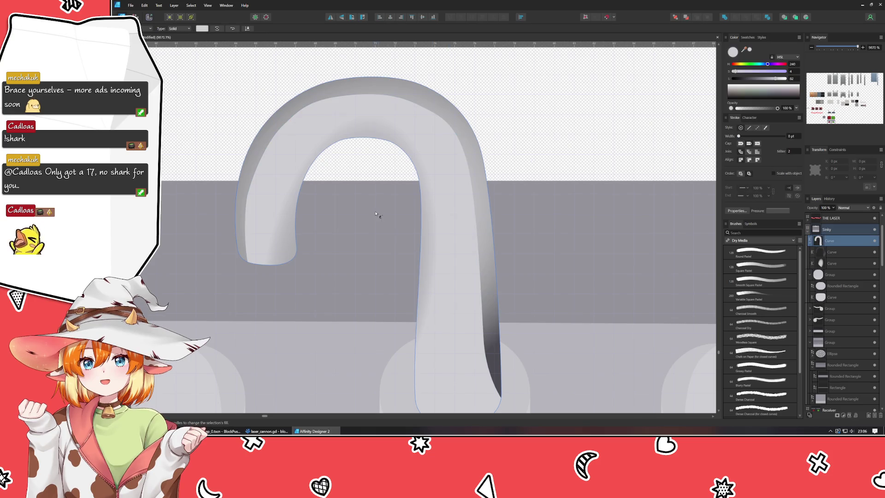
pyautogui.click(489, 306)
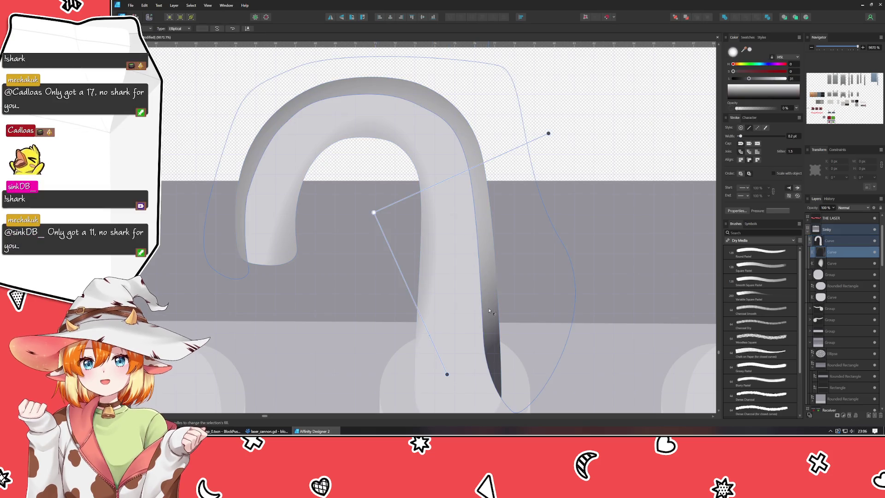
pyautogui.click(449, 371)
pyautogui.scroll(-1, 504, 391)
pyautogui.moveTo(505, 371)
pyautogui.mouseDown()
pyautogui.moveTo(573, 382)
pyautogui.moveTo(570, 395)
pyautogui.moveTo(568, 250)
pyautogui.moveTo(522, 180)
pyautogui.moveTo(565, 197)
pyautogui.mouseUp()
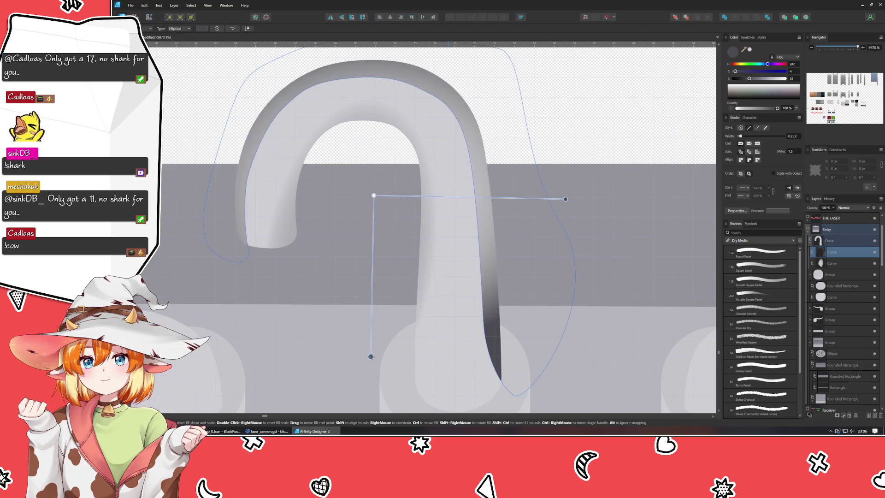
pyautogui.scroll(-3, 375, 405)
pyautogui.scroll(-2, 387, 348)
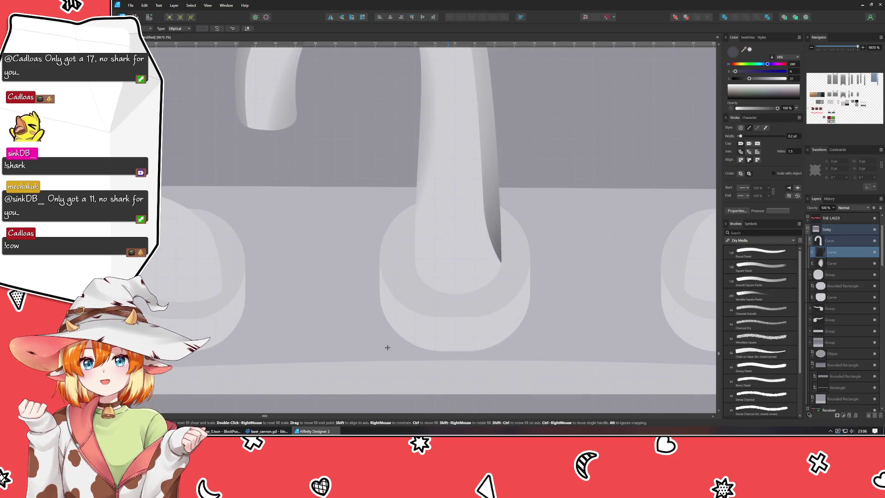
pyautogui.moveTo(415, 313)
pyautogui.mouseDown()
pyautogui.moveTo(414, 369)
pyautogui.moveTo(395, 404)
pyautogui.mouseUp()
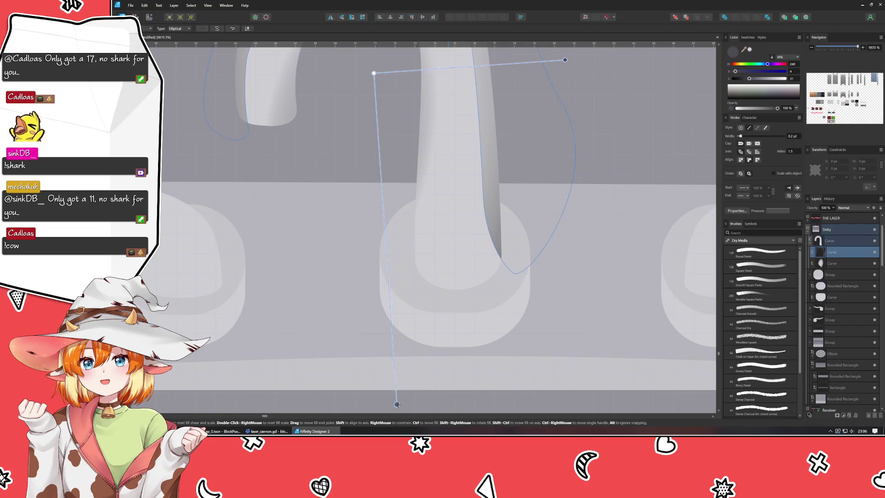
# Step: Nudge the shadow gradient's start and end points and slide a stop higher
pyautogui.scroll(-2, 358, 371)
pyautogui.scroll(-1, 364, 359)
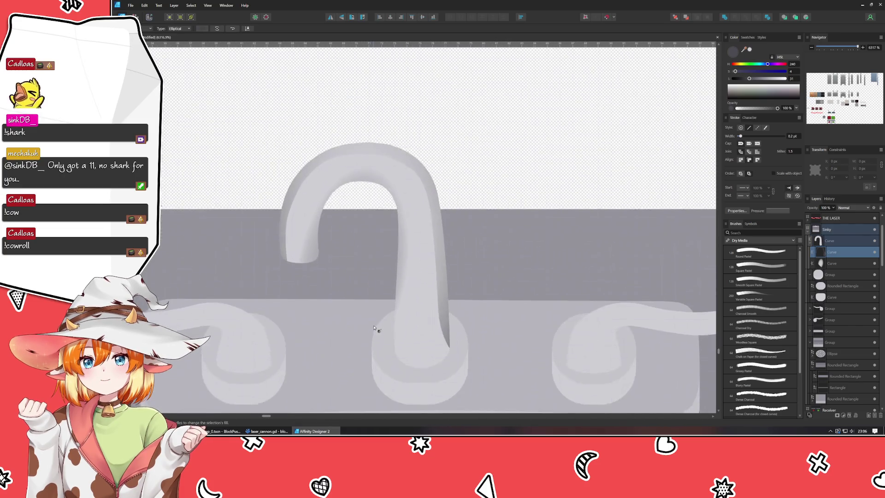
pyautogui.scroll(1, 376, 278)
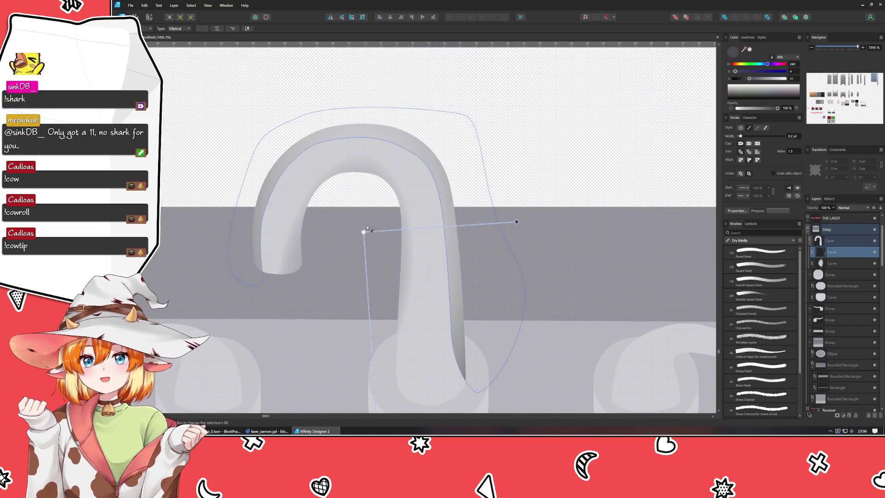
pyautogui.moveTo(363, 232)
pyautogui.mouseDown()
pyautogui.moveTo(351, 237)
pyautogui.moveTo(355, 266)
pyautogui.mouseUp()
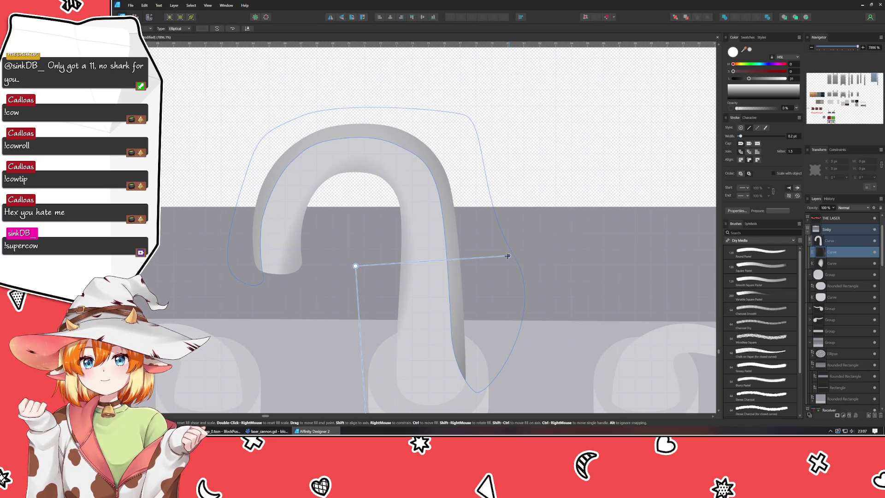
pyautogui.moveTo(508, 256)
pyautogui.mouseDown()
pyautogui.moveTo(474, 251)
pyautogui.moveTo(491, 224)
pyautogui.moveTo(466, 192)
pyautogui.moveTo(586, 138)
pyautogui.moveTo(258, 267)
pyautogui.moveTo(151, 276)
pyautogui.moveTo(172, 250)
pyautogui.moveTo(618, 239)
pyautogui.moveTo(466, 219)
pyautogui.moveTo(510, 271)
pyautogui.moveTo(539, 262)
pyautogui.moveTo(560, 217)
pyautogui.moveTo(569, 241)
pyautogui.moveTo(535, 252)
pyautogui.mouseUp()
pyautogui.scroll(-3, 436, 212)
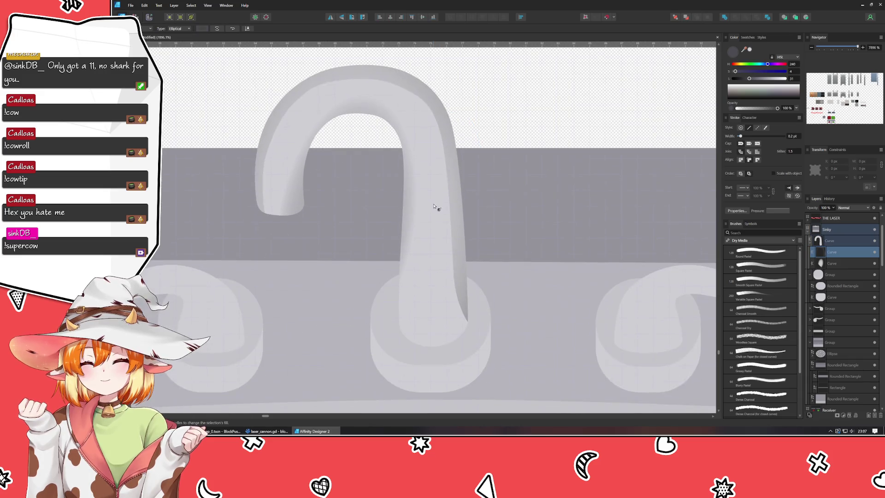
pyautogui.scroll(-4, 358, 332)
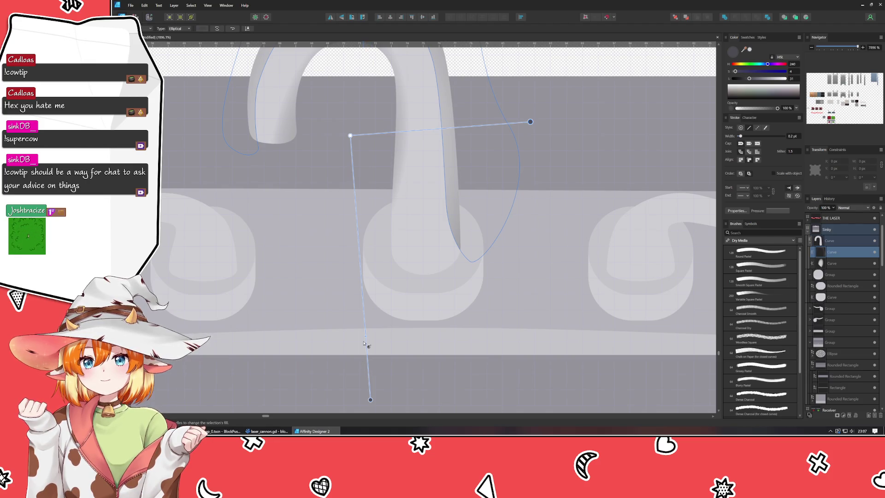
pyautogui.moveTo(366, 336)
pyautogui.mouseDown()
pyautogui.moveTo(362, 248)
pyautogui.moveTo(372, 367)
pyautogui.moveTo(364, 297)
pyautogui.moveTo(367, 360)
pyautogui.mouseUp()
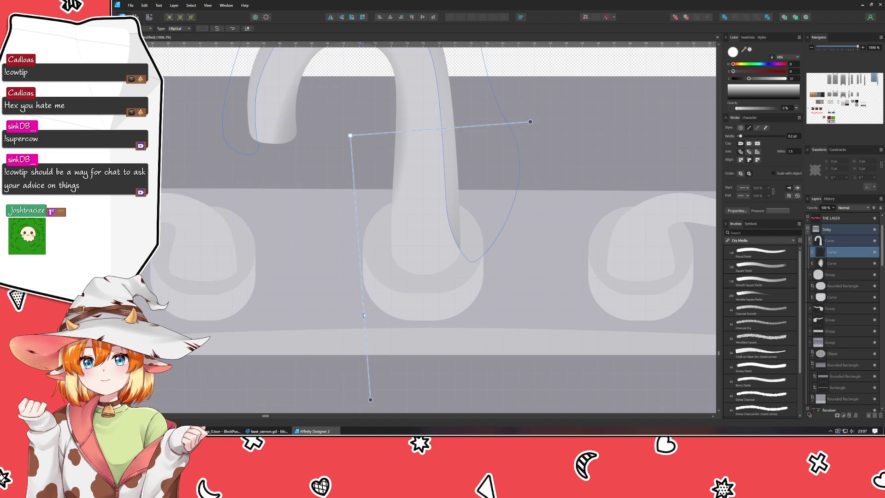
# Step: Make the gradient's 75% stop fully transparent and move it further up
pyautogui.click(364, 315)
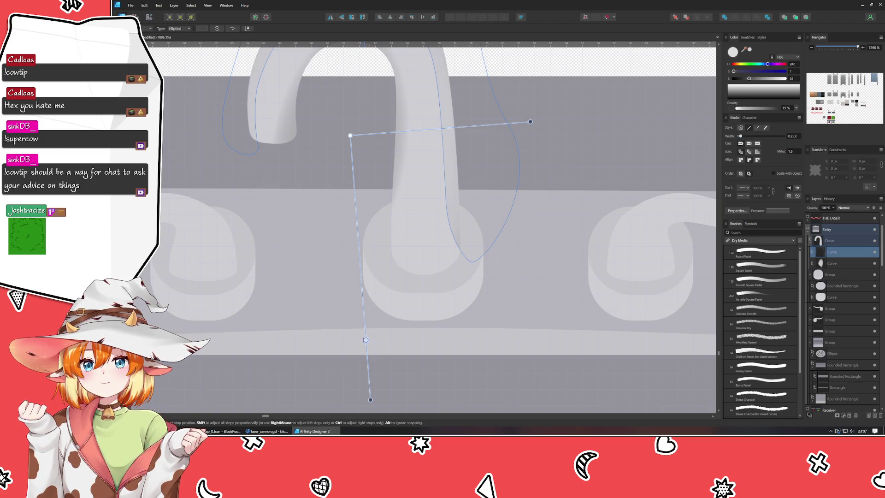
pyautogui.click(201, 30)
pyautogui.click(226, 55)
pyautogui.click(238, 82)
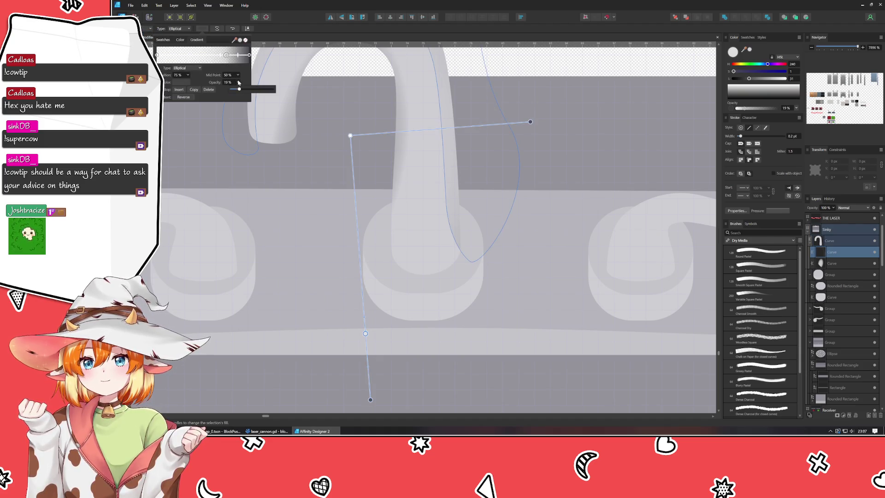
pyautogui.moveTo(240, 90); pyautogui.dragTo(223, 97)
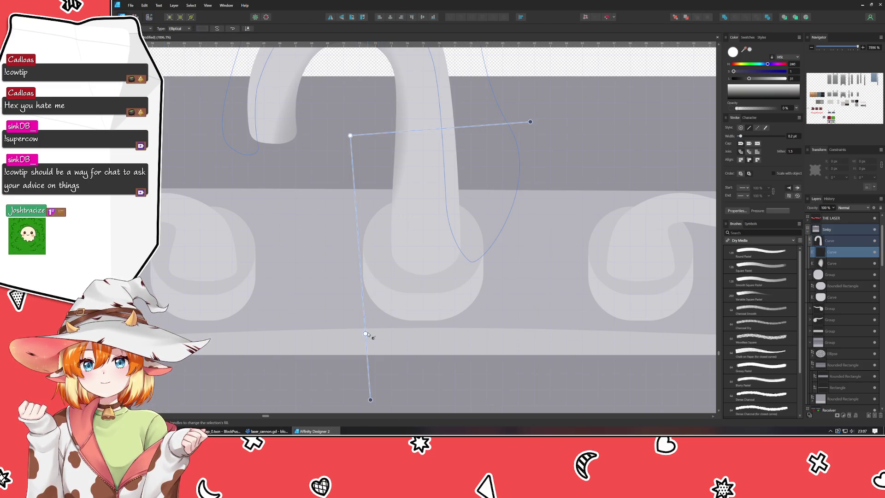
pyautogui.moveTo(366, 334); pyautogui.dragTo(361, 287)
pyautogui.scroll(3, 409, 242)
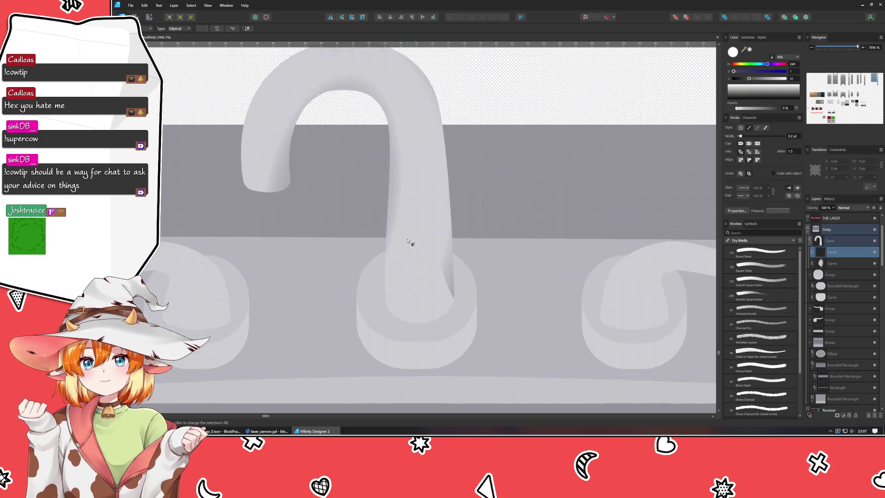
# Step: Shift the faucet gradient lower and swing its end point across the faucet
pyautogui.moveTo(528, 226); pyautogui.dragTo(508, 223)
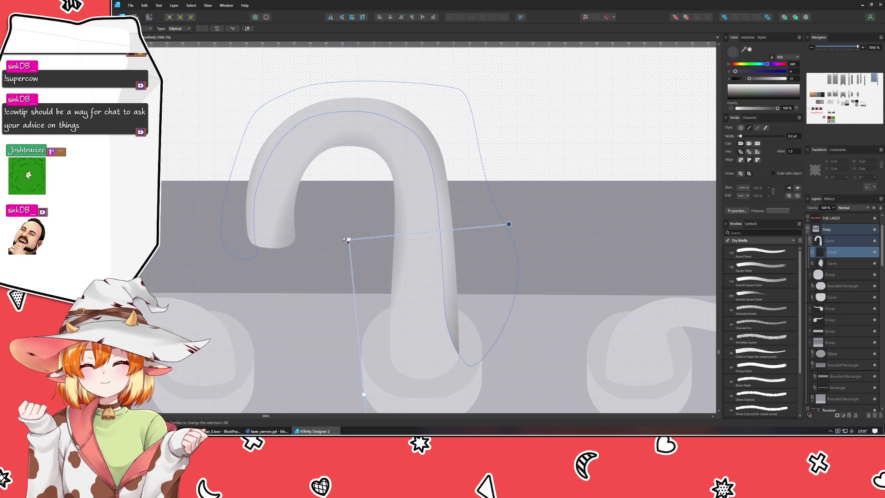
pyautogui.moveTo(349, 239); pyautogui.dragTo(354, 265)
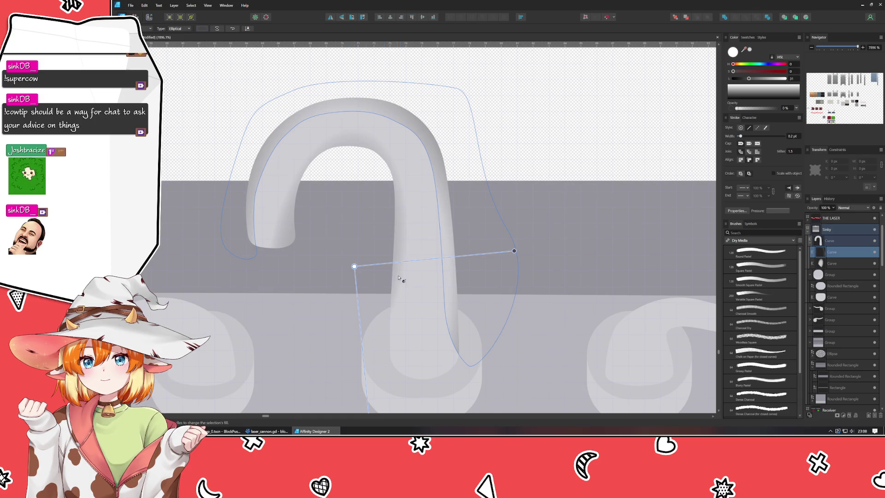
pyautogui.moveTo(513, 252)
pyautogui.mouseDown()
pyautogui.moveTo(485, 255)
pyautogui.moveTo(470, 271)
pyautogui.moveTo(479, 270)
pyautogui.mouseUp()
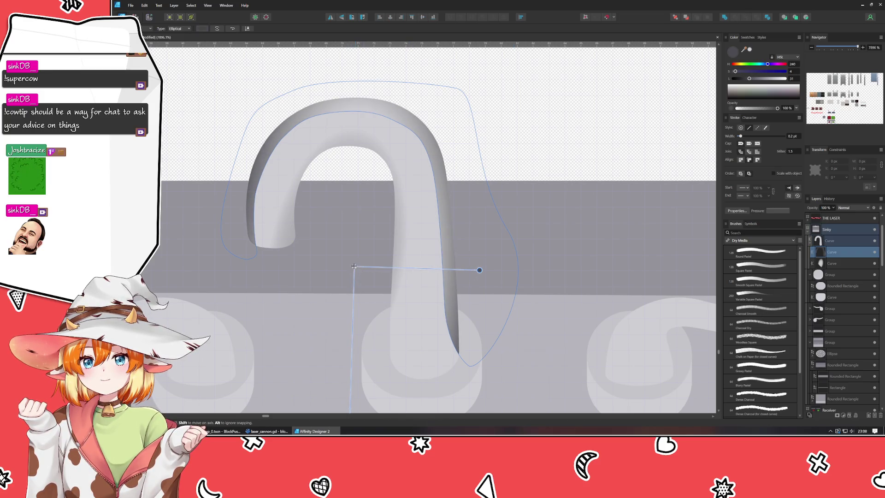
pyautogui.moveTo(354, 266)
pyautogui.mouseDown()
pyautogui.moveTo(352, 231)
pyautogui.moveTo(349, 272)
pyautogui.mouseUp()
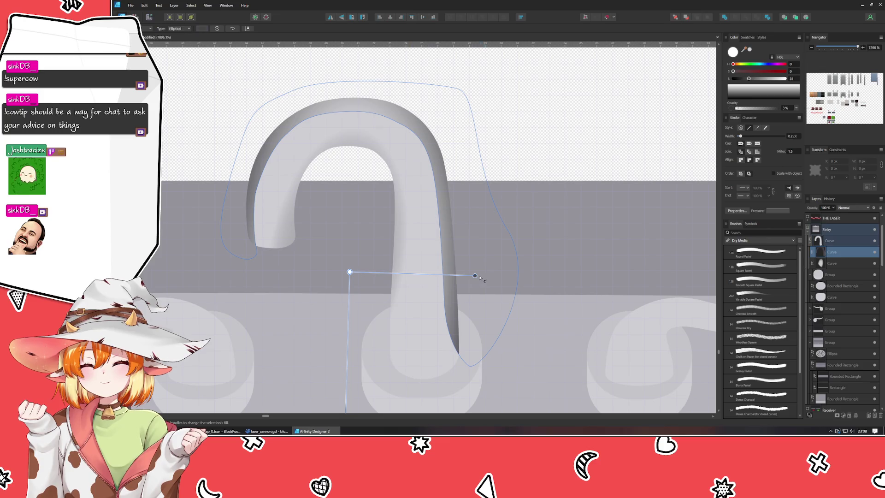
pyautogui.moveTo(475, 275)
pyautogui.mouseDown()
pyautogui.moveTo(488, 281)
pyautogui.moveTo(483, 229)
pyautogui.moveTo(518, 259)
pyautogui.mouseUp()
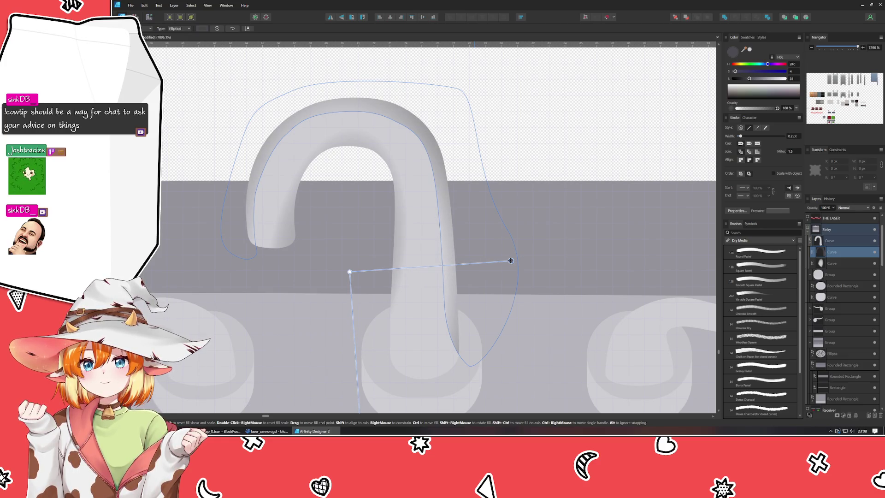
pyautogui.moveTo(511, 261)
pyautogui.mouseDown()
pyautogui.moveTo(486, 200)
pyautogui.moveTo(229, 237)
pyautogui.moveTo(241, 278)
pyautogui.moveTo(221, 259)
pyautogui.moveTo(555, 102)
pyautogui.moveTo(612, 247)
pyautogui.mouseUp()
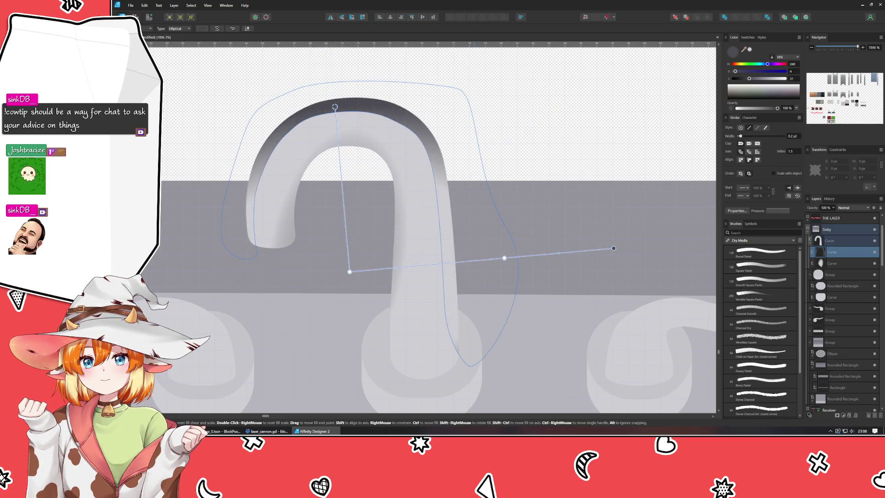
# Step: Pull the gradient end inward, move it lower, widen it upward and stretch it right
pyautogui.hotkey('ctrl', 'z')
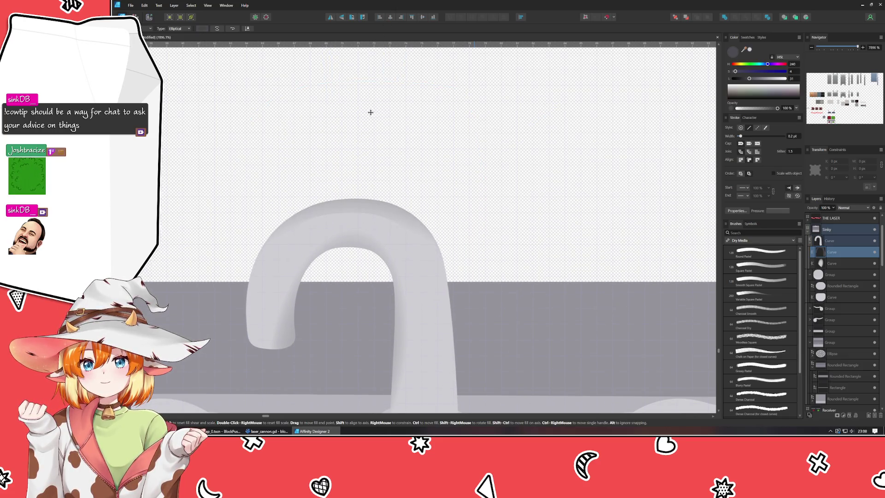
pyautogui.click(370, 107)
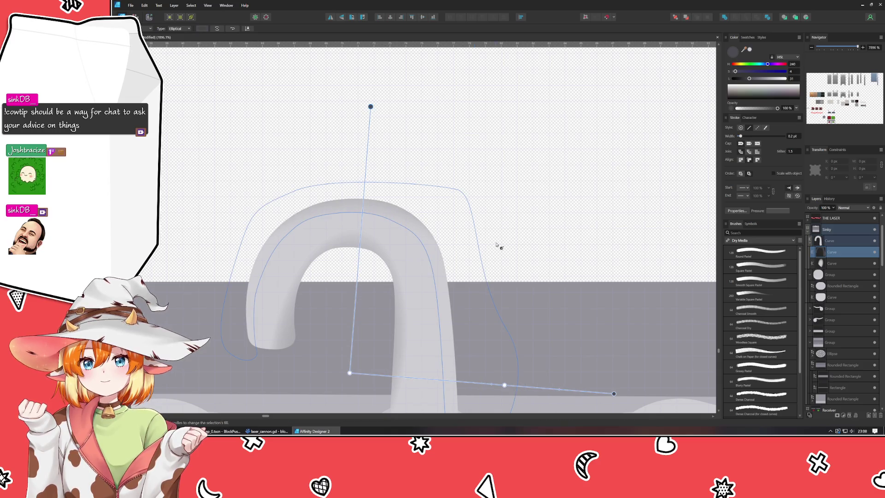
pyautogui.scroll(-2, 569, 252)
pyautogui.moveTo(612, 338)
pyautogui.mouseDown()
pyautogui.moveTo(406, 322)
pyautogui.moveTo(501, 333)
pyautogui.mouseUp()
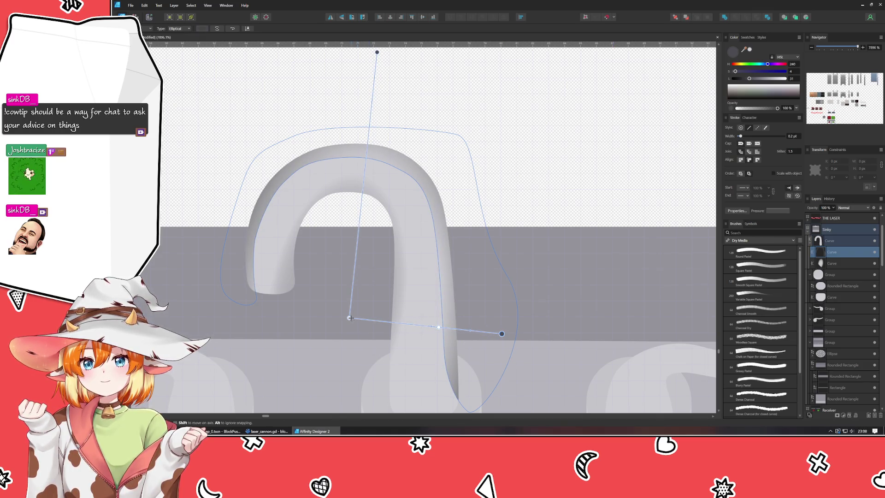
pyautogui.moveTo(349, 318); pyautogui.dragTo(347, 359)
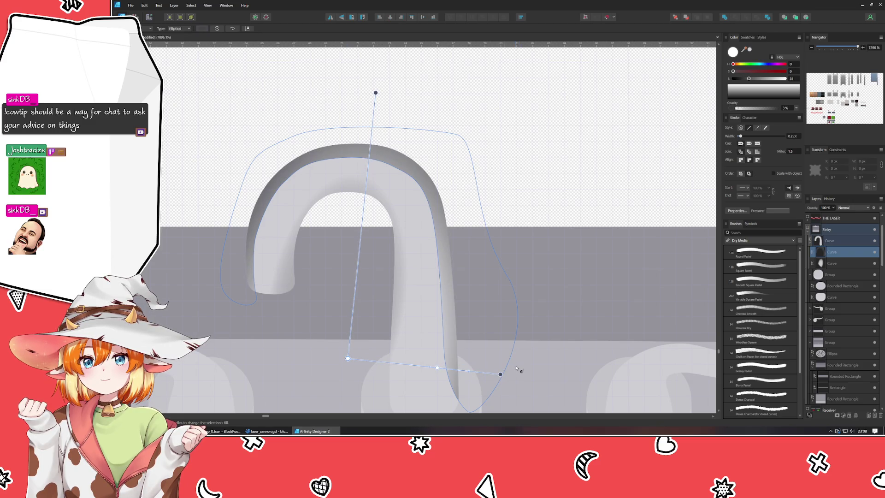
pyautogui.moveTo(500, 374)
pyautogui.mouseDown()
pyautogui.moveTo(524, 375)
pyautogui.moveTo(514, 377)
pyautogui.mouseUp()
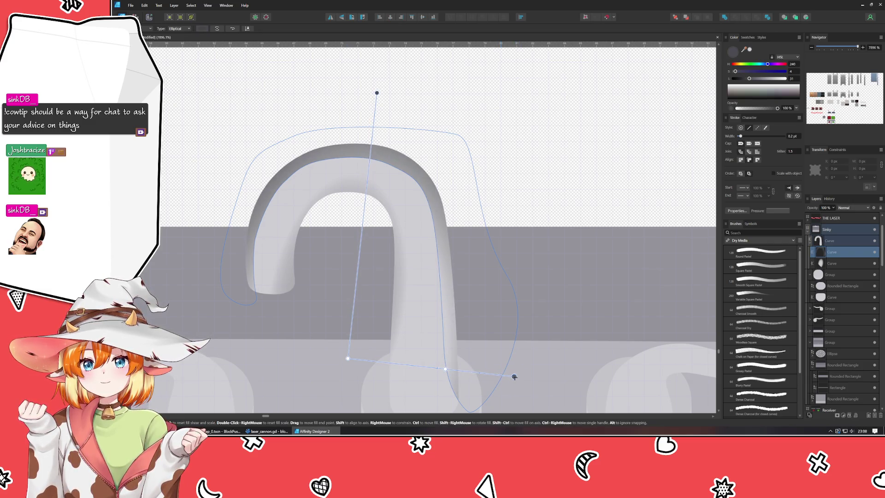
pyautogui.moveTo(377, 92)
pyautogui.mouseDown()
pyautogui.moveTo(374, 56)
pyautogui.moveTo(375, 65)
pyautogui.moveTo(349, 63)
pyautogui.moveTo(367, 65)
pyautogui.mouseUp()
pyautogui.scroll(-5, 425, 200)
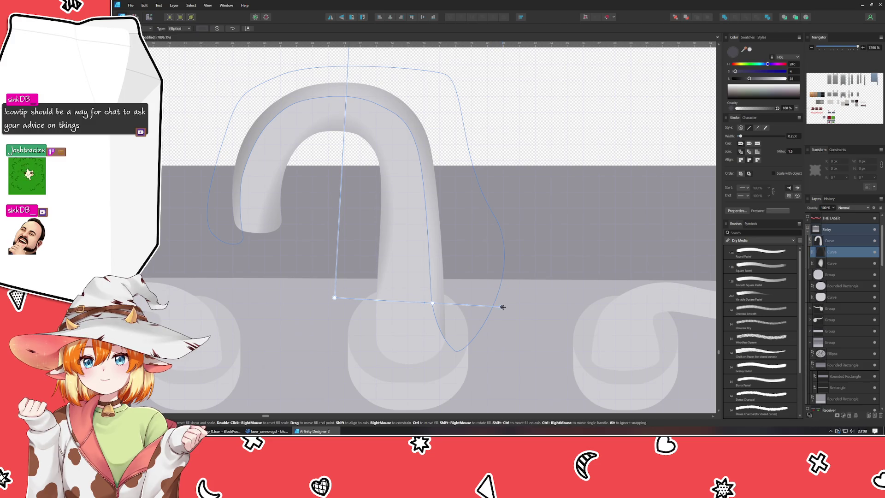
pyautogui.moveTo(502, 307)
pyautogui.mouseDown()
pyautogui.moveTo(529, 311)
pyautogui.moveTo(521, 313)
pyautogui.mouseUp()
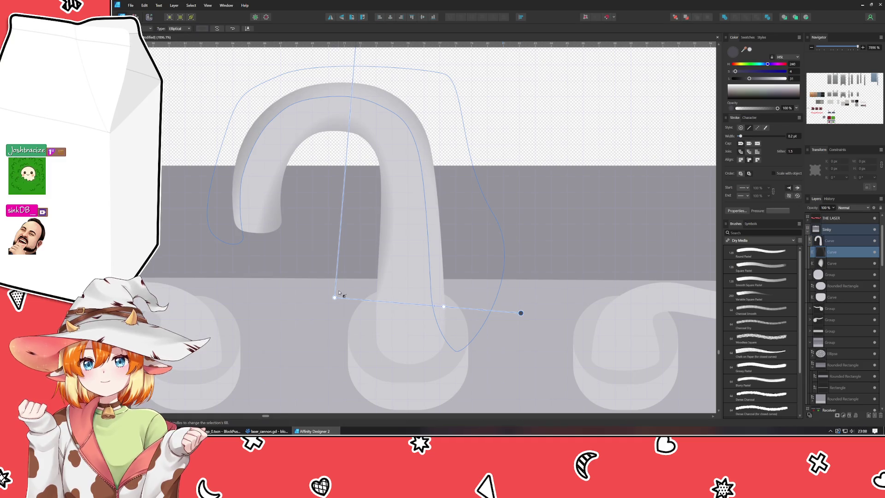
pyautogui.moveTo(334, 297); pyautogui.dragTo(330, 298)
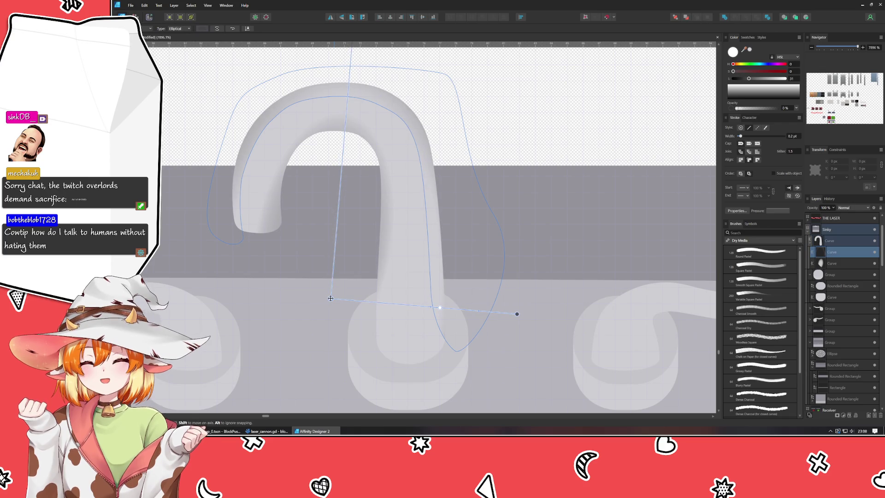
pyautogui.moveTo(330, 298)
pyautogui.mouseDown()
pyautogui.moveTo(318, 290)
pyautogui.moveTo(327, 299)
pyautogui.mouseUp()
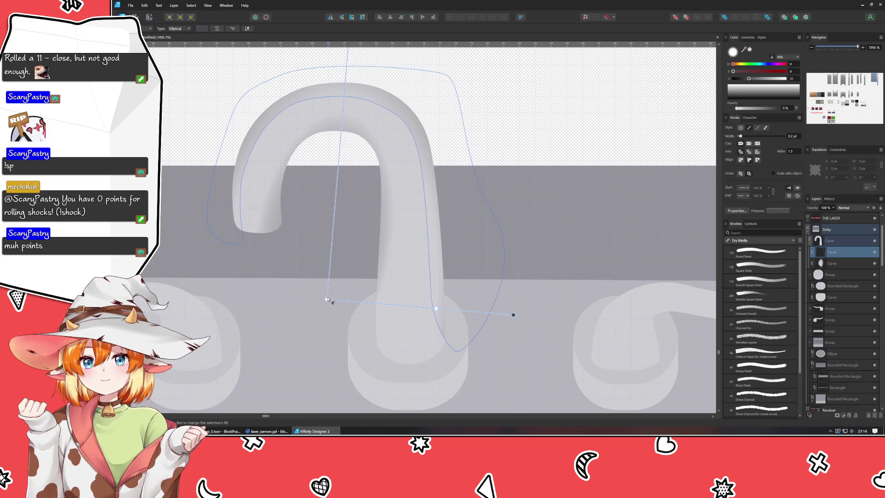
pyautogui.moveTo(327, 298); pyautogui.dragTo(322, 299)
# Step: Reselect the gradient highlight layer beneath the faucet and bring the arch into view
pyautogui.click(569, 108)
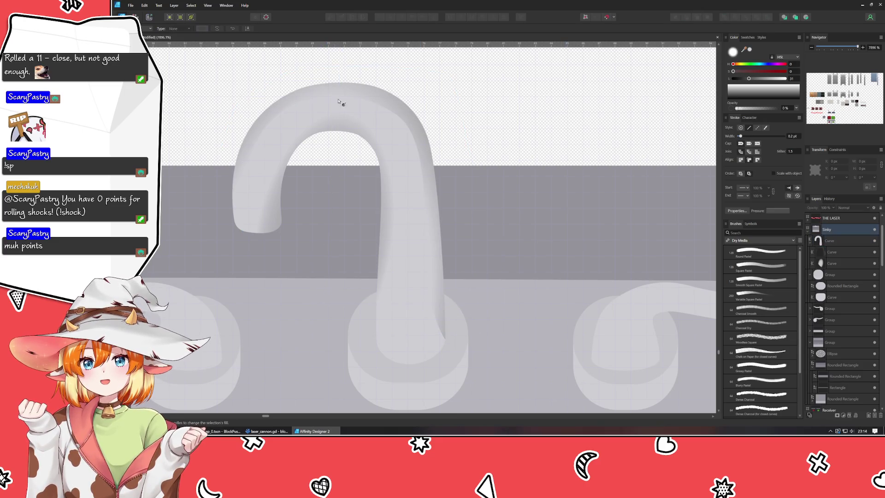
pyautogui.click(384, 102)
pyautogui.click(401, 110)
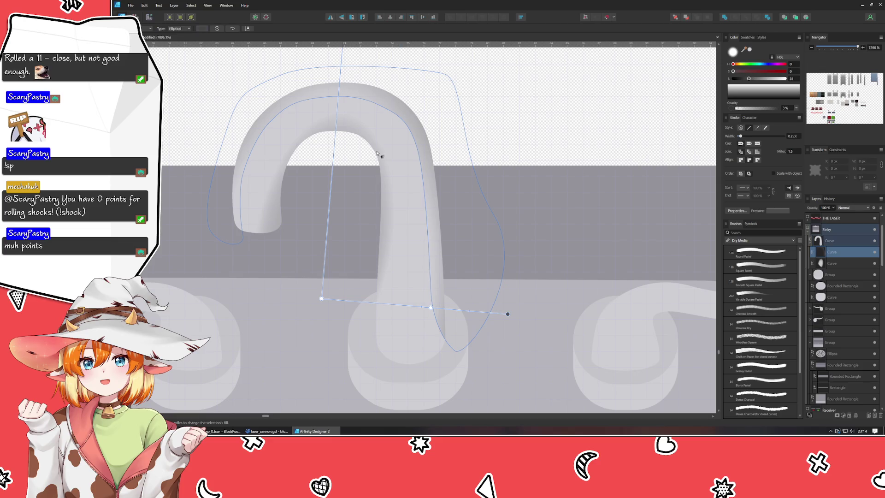
pyautogui.scroll(1, 376, 141)
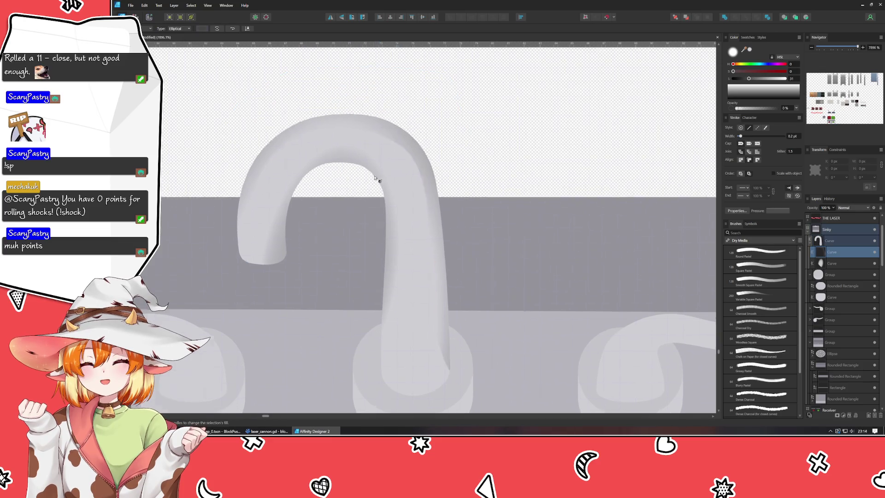
pyautogui.scroll(3, 369, 148)
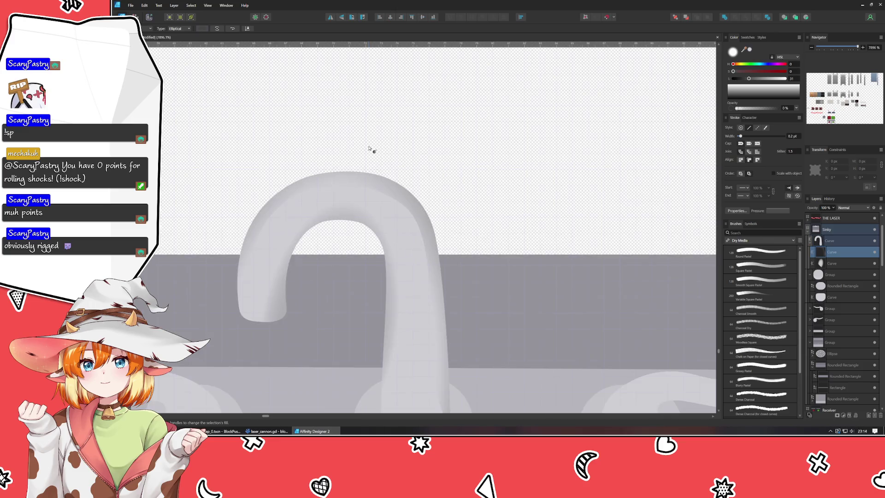
pyautogui.scroll(-3, 368, 148)
pyautogui.scroll(3, 368, 149)
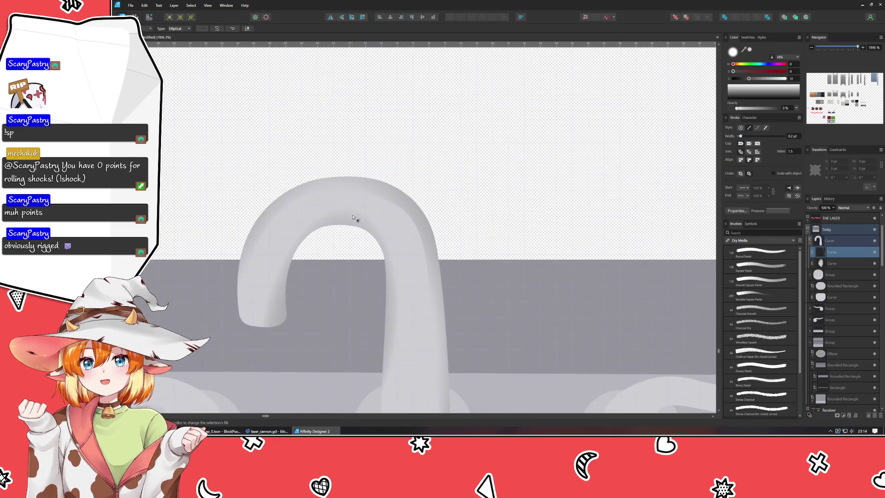
pyautogui.moveTo(368, 149)
pyautogui.mouseDown()
pyautogui.moveTo(329, 81)
pyautogui.moveTo(311, 120)
pyautogui.mouseUp()
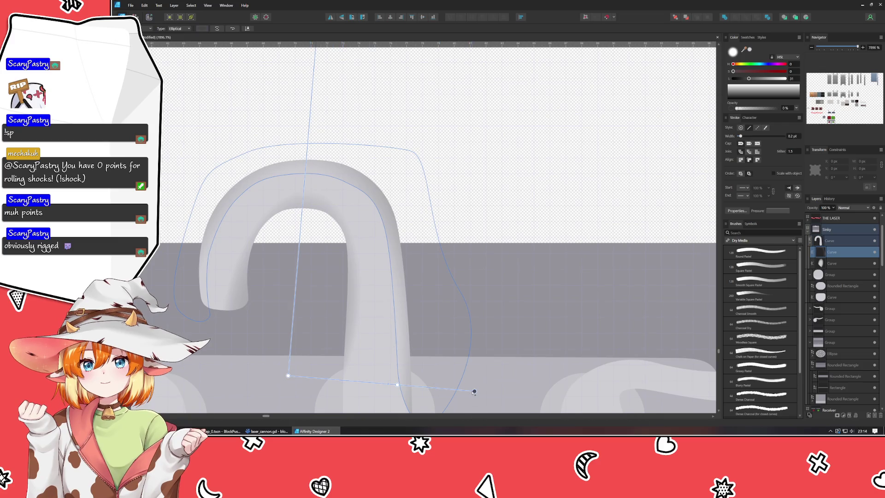
# Step: Move the gradient end point up and right and shift the whole gradient slightly right
pyautogui.click(473, 391)
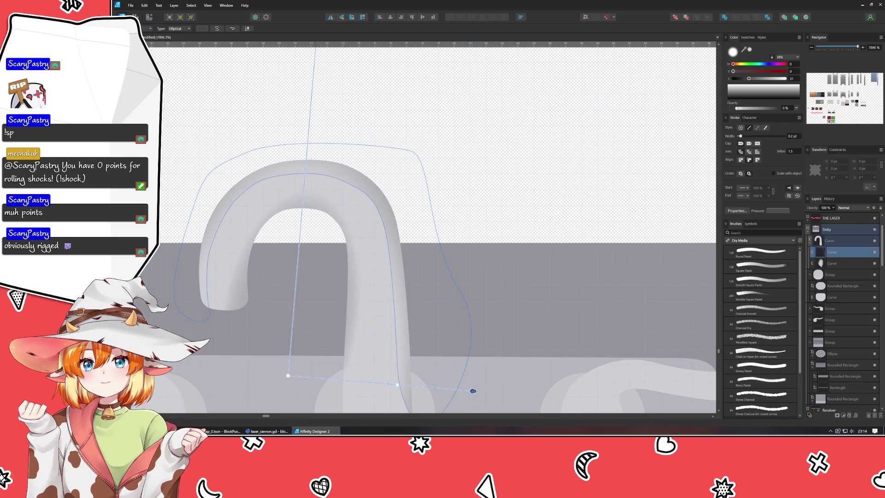
pyautogui.click(474, 391)
pyautogui.moveTo(474, 391)
pyautogui.mouseDown()
pyautogui.moveTo(493, 387)
pyautogui.moveTo(484, 387)
pyautogui.mouseUp()
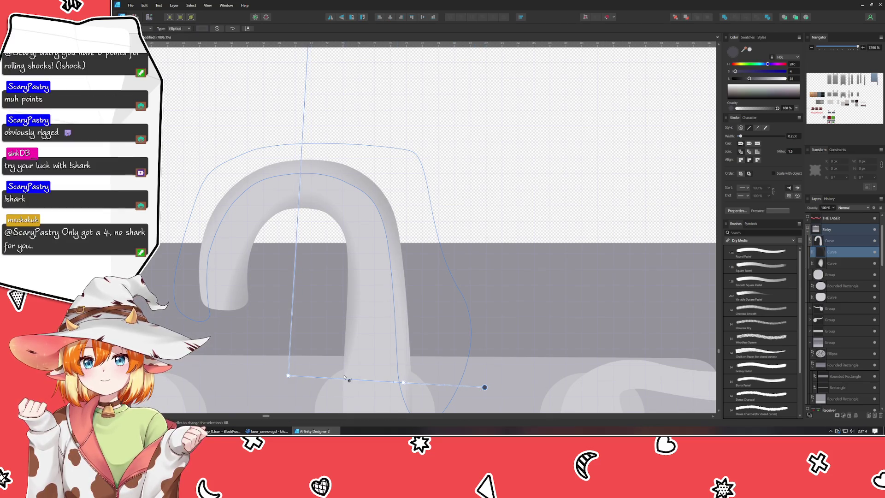
pyautogui.moveTo(290, 376); pyautogui.dragTo(293, 374)
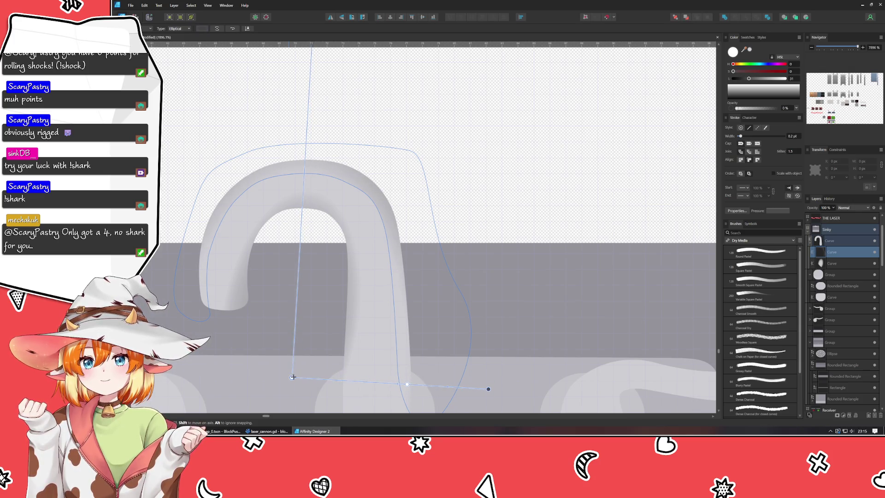
pyautogui.click(481, 164)
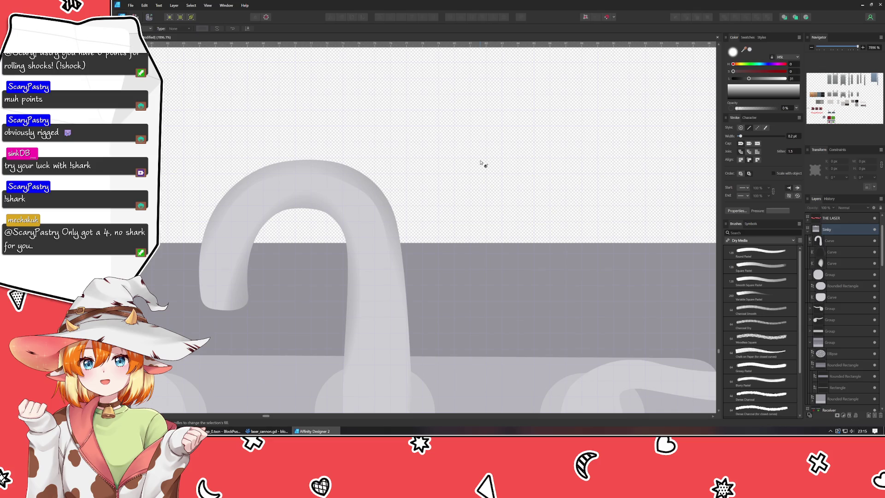
# Step: Nudge the highlight layer's gradient slightly up and right
pyautogui.click(377, 198)
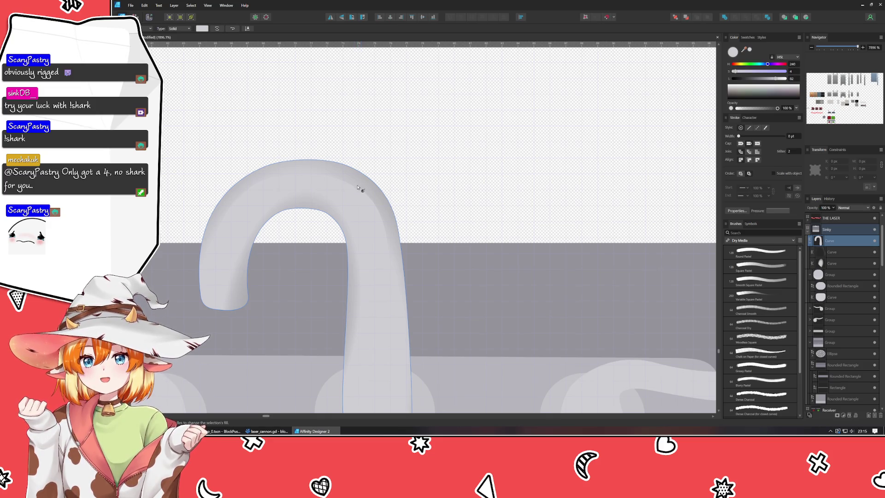
pyautogui.click(362, 195)
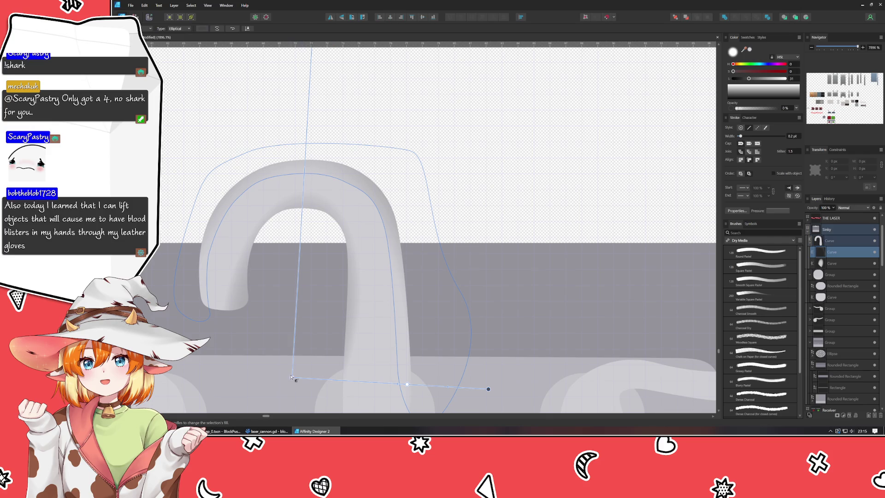
pyautogui.moveTo(292, 377); pyautogui.dragTo(296, 370)
pyautogui.click(509, 176)
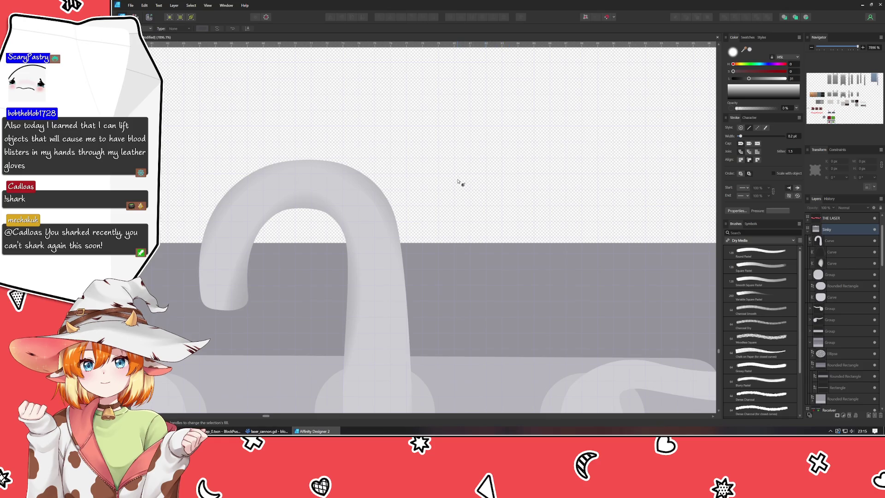
# Step: Set the highlight layer's blend mode to Screen
pyautogui.click(217, 206)
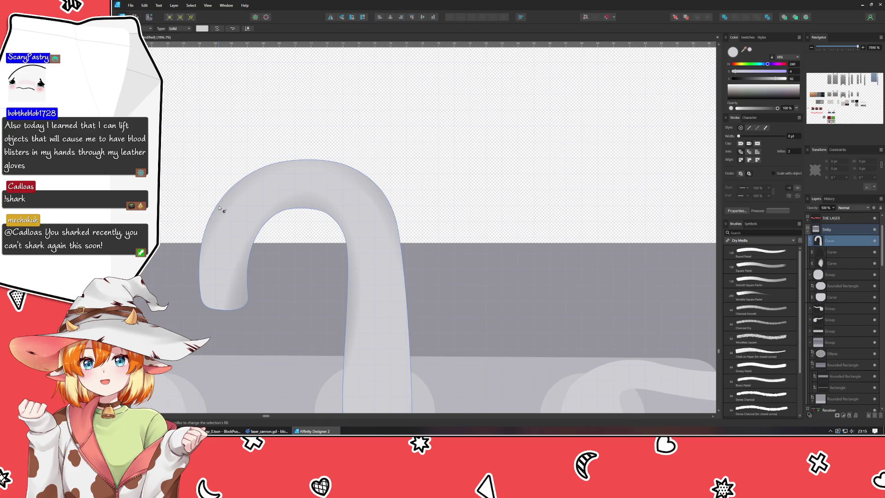
pyautogui.click(832, 252)
pyautogui.click(852, 208)
pyautogui.click(847, 266)
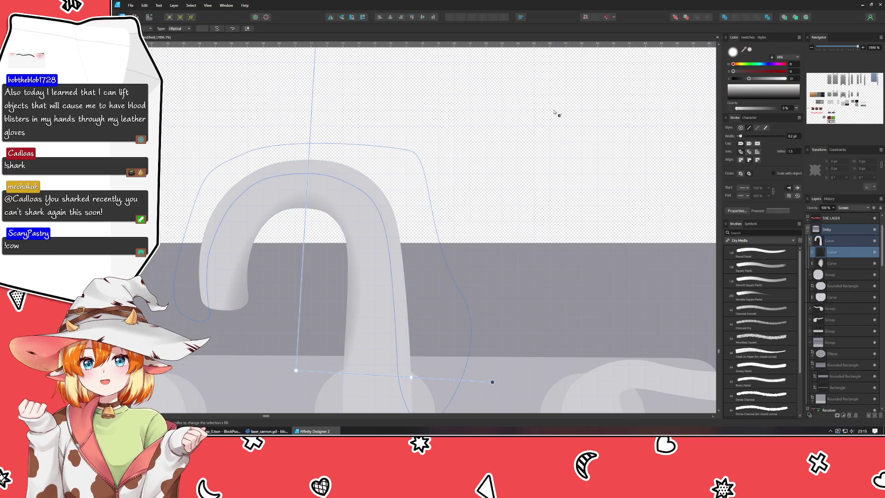
pyautogui.click(556, 113)
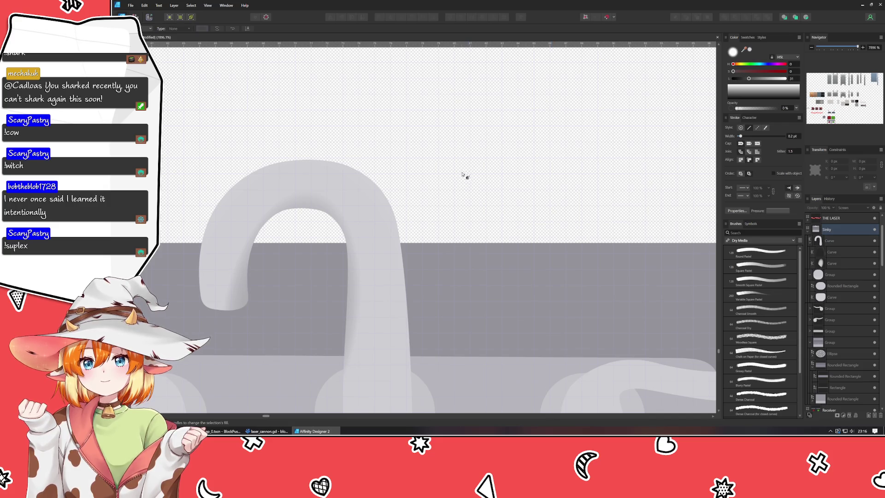
# Step: Open the highlight layer's gradient fill settings and select its end stop
pyautogui.click(838, 240)
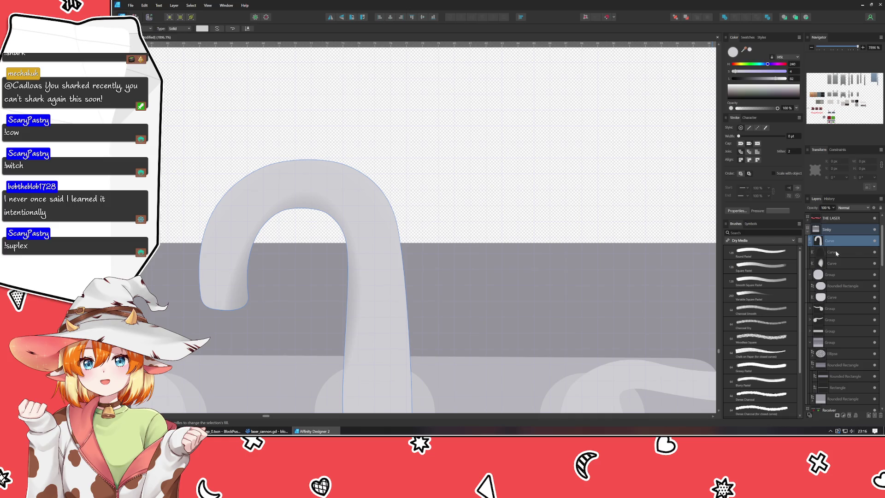
pyautogui.click(838, 251)
pyautogui.click(205, 30)
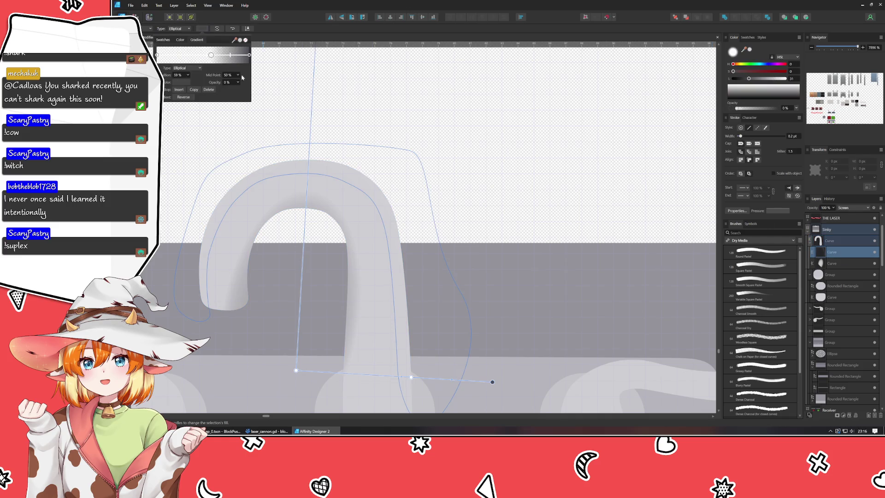
pyautogui.click(250, 55)
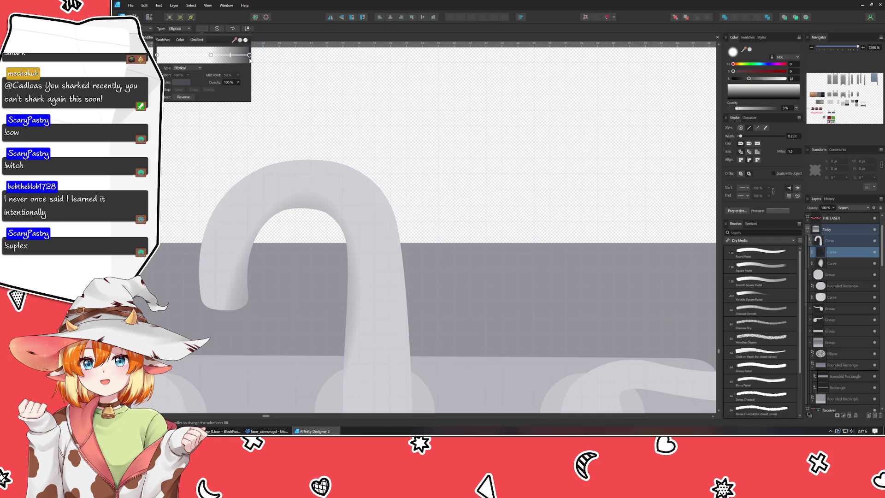
# Step: Darken the end gradient stop slightly and turn the 59% stop black
pyautogui.click(184, 84)
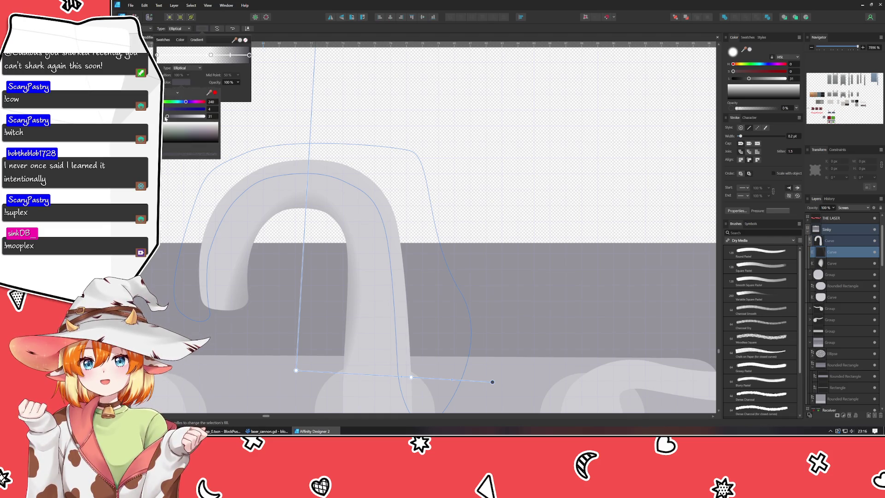
pyautogui.moveTo(166, 116); pyautogui.dragTo(231, 127)
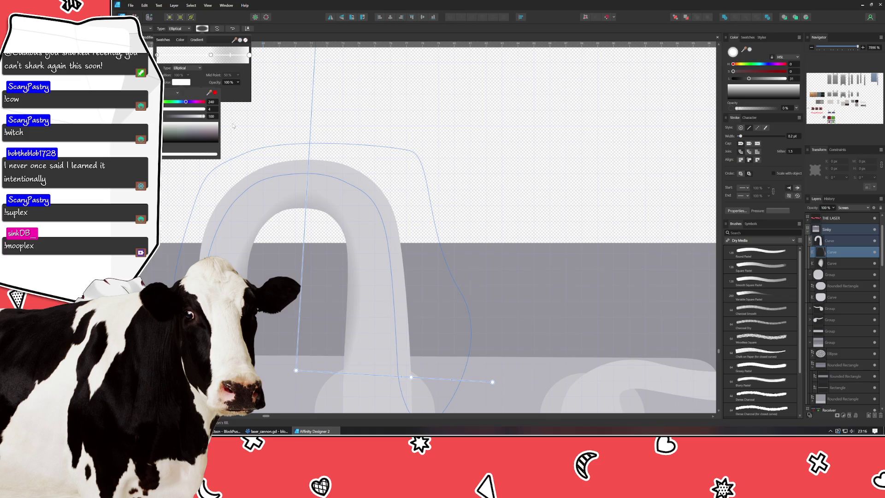
pyautogui.click(211, 55)
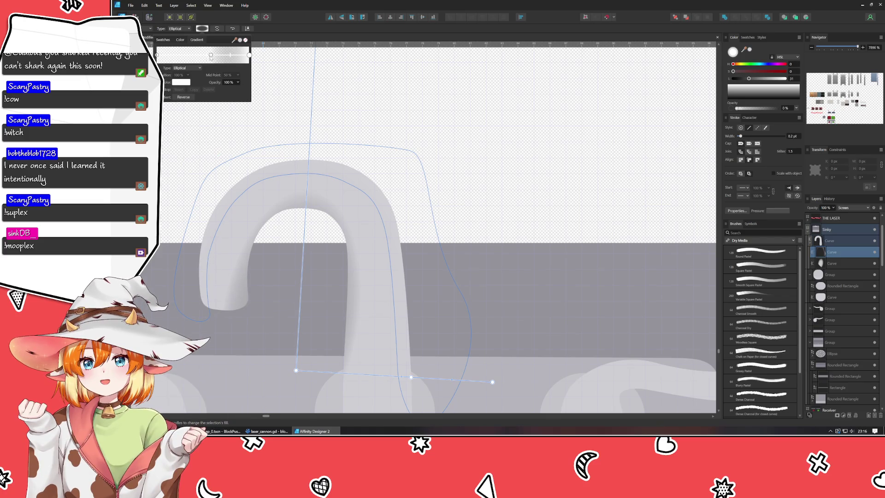
pyautogui.click(185, 82)
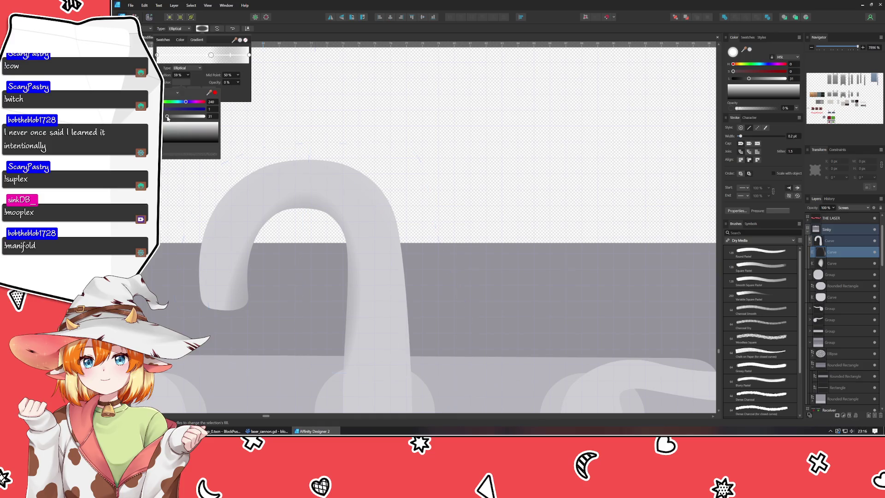
pyautogui.moveTo(193, 116); pyautogui.dragTo(205, 118)
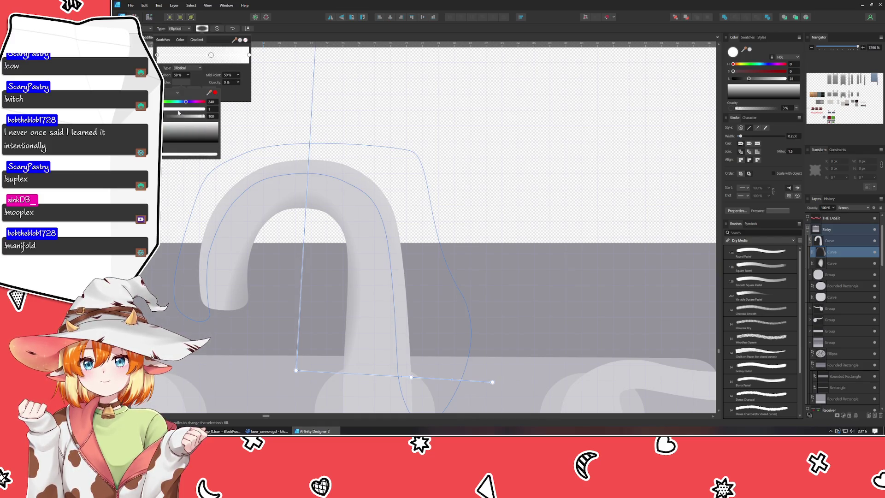
pyautogui.moveTo(179, 113); pyautogui.dragTo(164, 116)
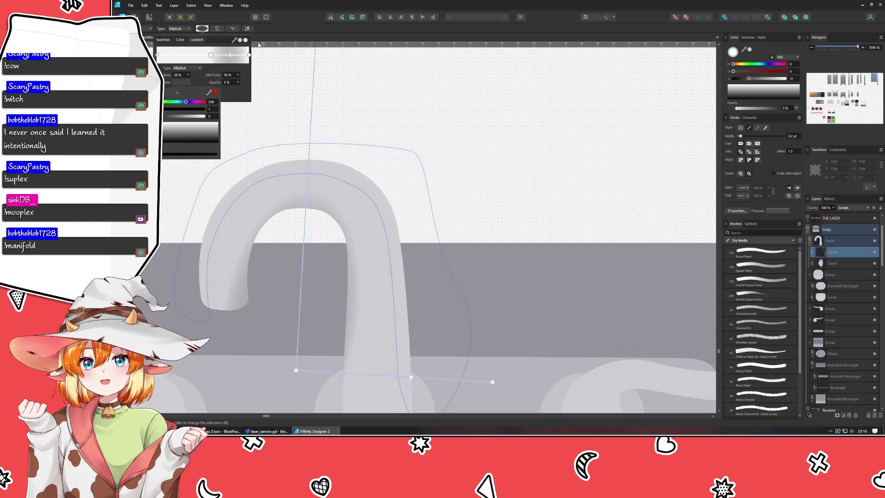
pyautogui.click(249, 56)
# Step: Set the right-end stop's lightness to 96 and deselect the curve
pyautogui.click(249, 56)
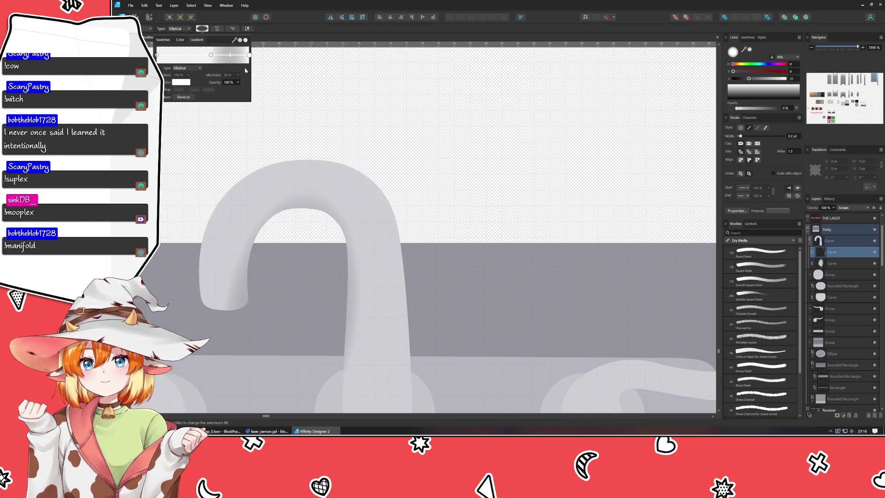
pyautogui.click(181, 82)
pyautogui.moveTo(205, 117); pyautogui.dragTo(201, 119)
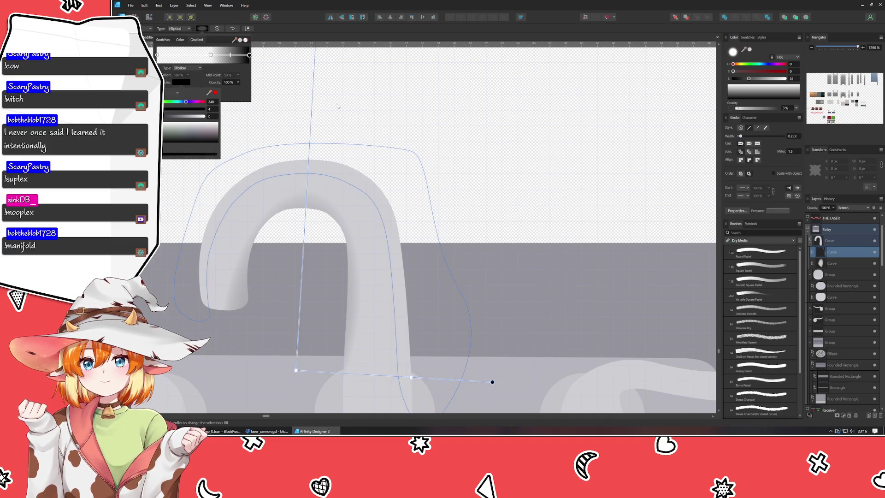
pyautogui.hotkey('ctrl', 'd')
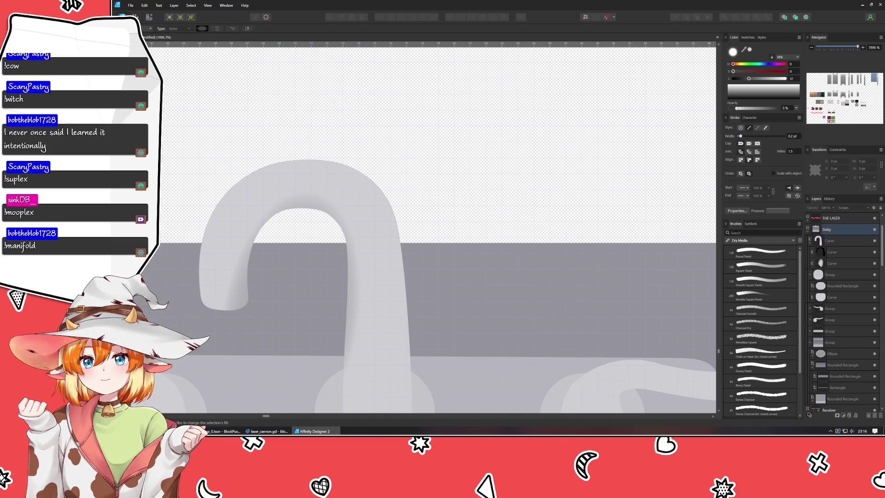
# Step: Select the outer highlight curve layer, undoing an accidental downward nudge
pyautogui.press('v')
pyautogui.click(305, 173)
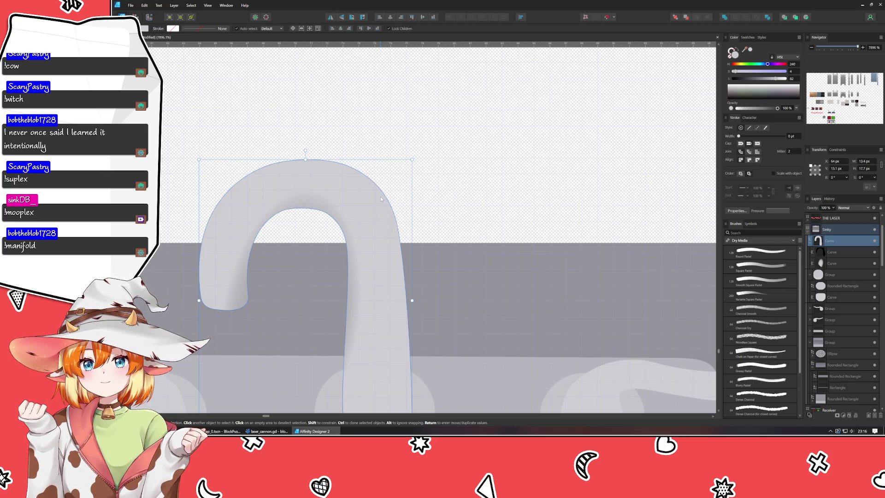
pyautogui.click(844, 254)
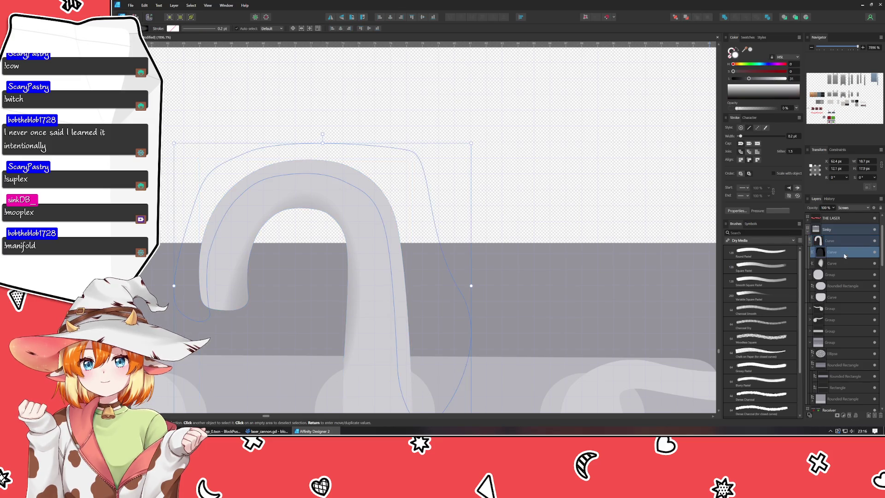
pyautogui.moveTo(383, 181); pyautogui.dragTo(382, 219)
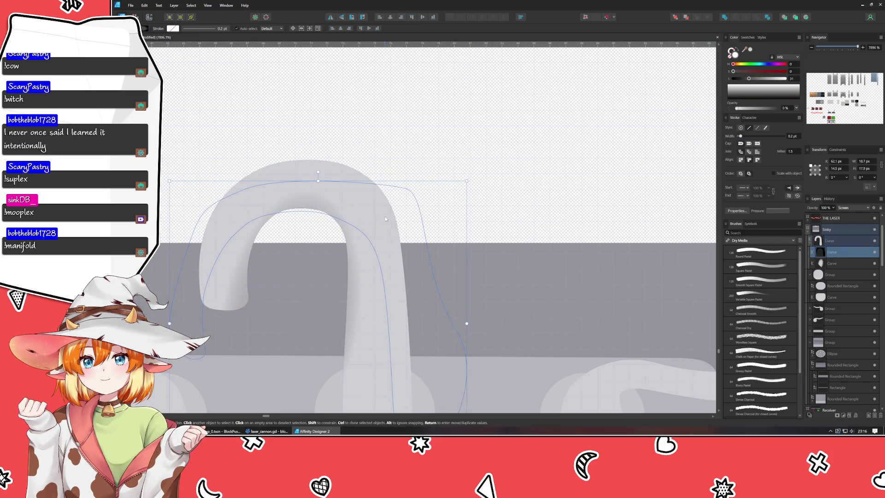
pyautogui.hotkey('ctrl', 'z')
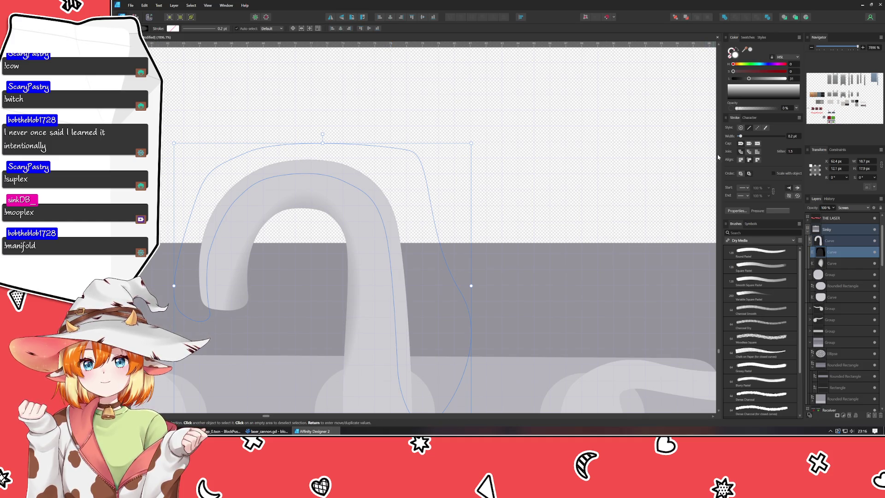
# Step: Switch the outer curve layer's blend mode from Screen to Normal
pyautogui.click(849, 210)
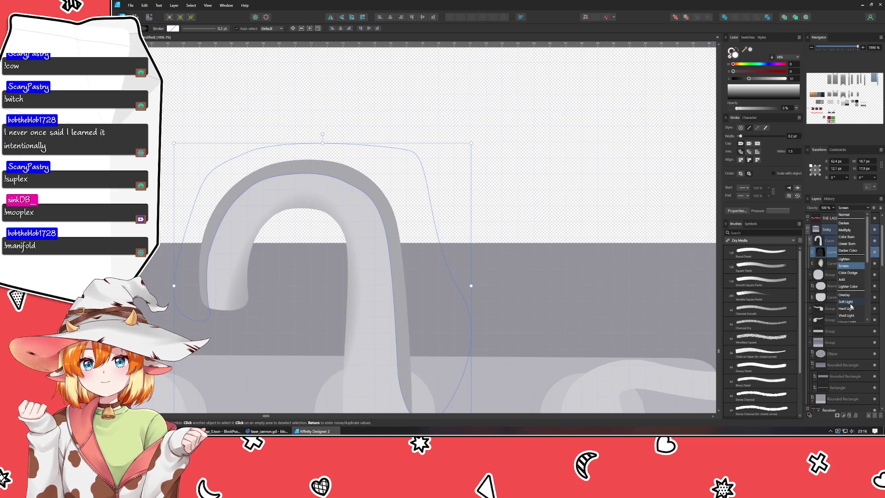
pyautogui.click(852, 267)
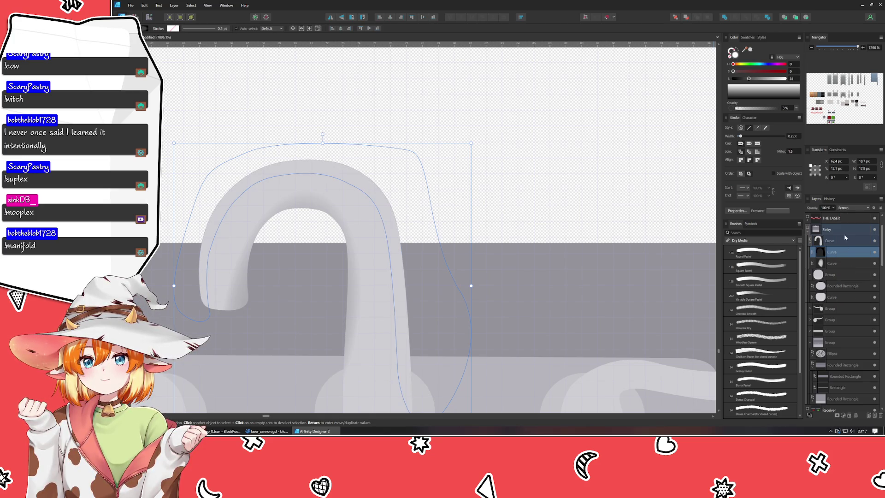
pyautogui.click(853, 209)
pyautogui.click(847, 216)
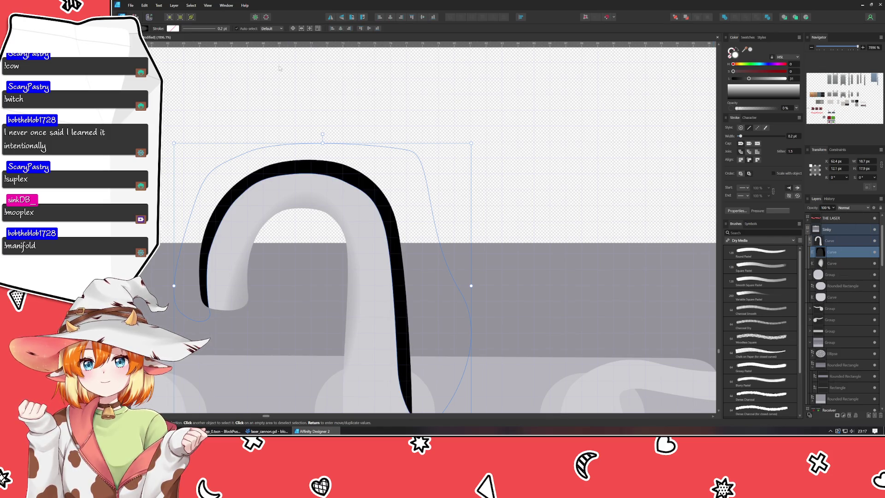
pyautogui.click(145, 29)
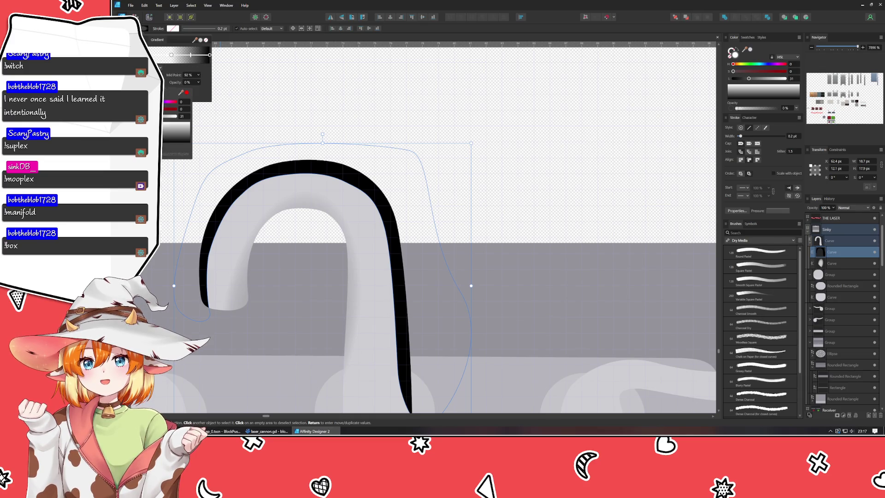
# Step: Set the gradient mid point to 50%, tint the left stop bluer and lighten the right stop to medium grey
pyautogui.click(172, 55)
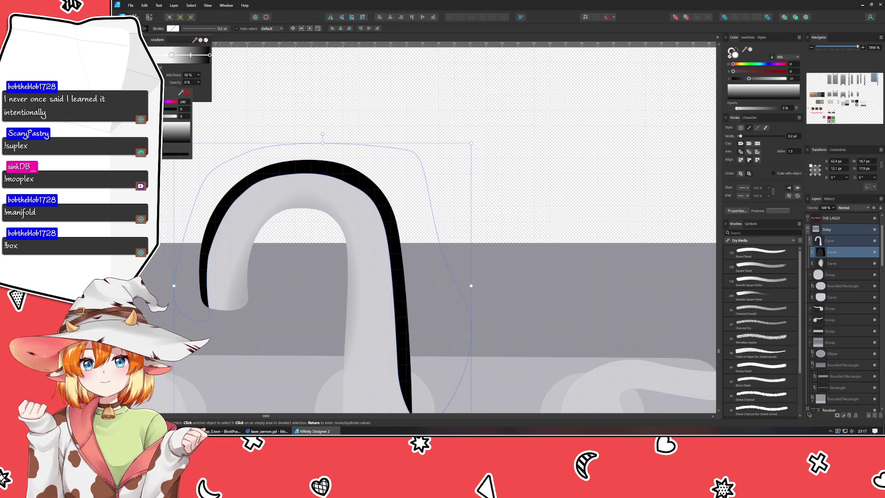
pyautogui.moveTo(159, 116); pyautogui.dragTo(174, 116)
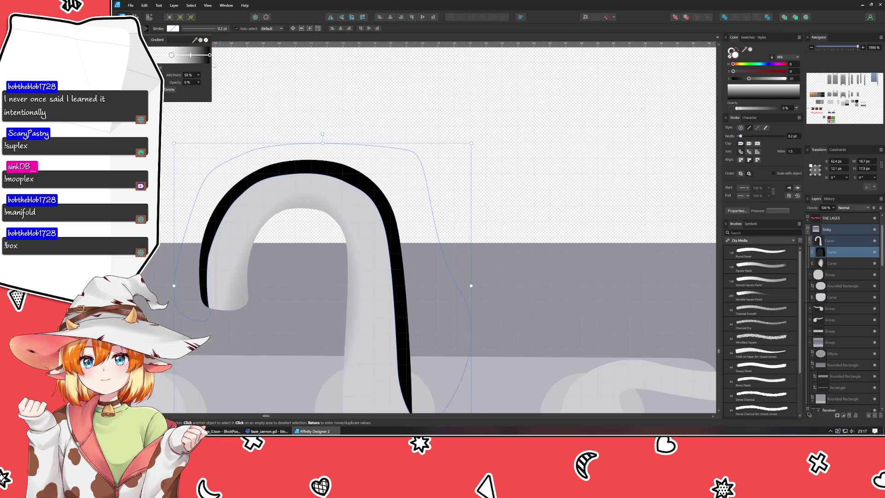
pyautogui.click(210, 54)
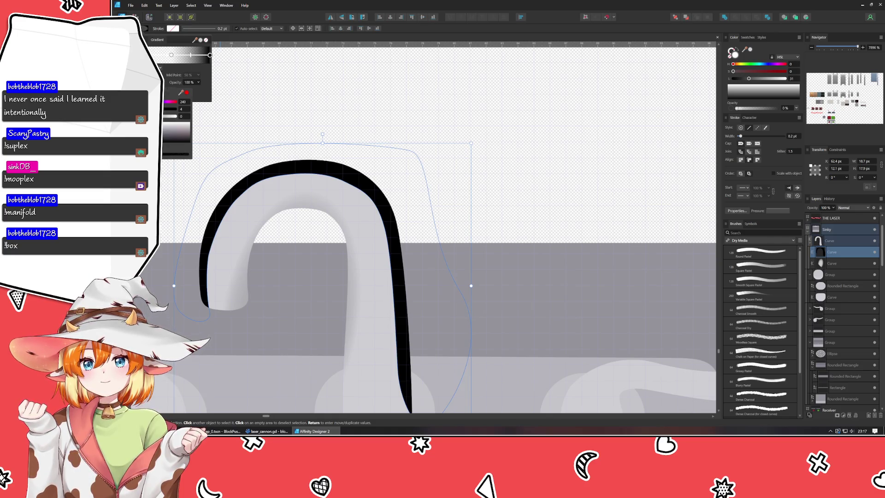
pyautogui.moveTo(159, 116); pyautogui.dragTo(168, 116)
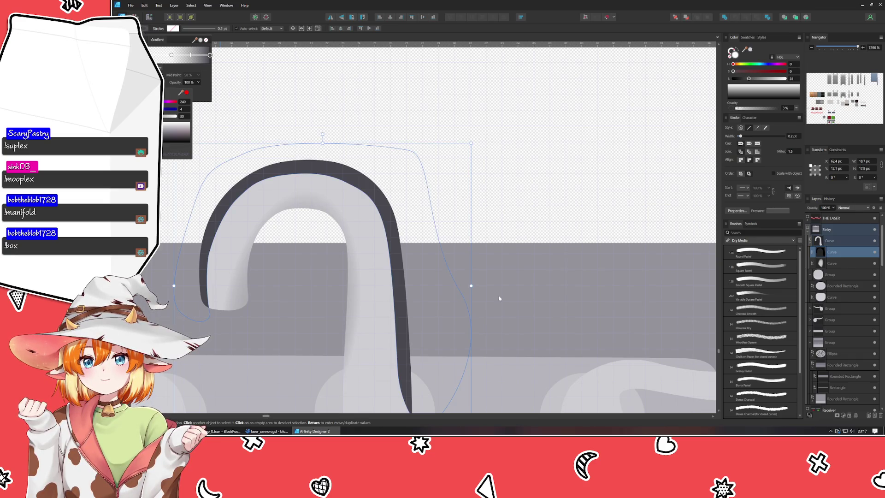
# Step: Return the curve layer to Screen blending and deselect it
pyautogui.click(850, 208)
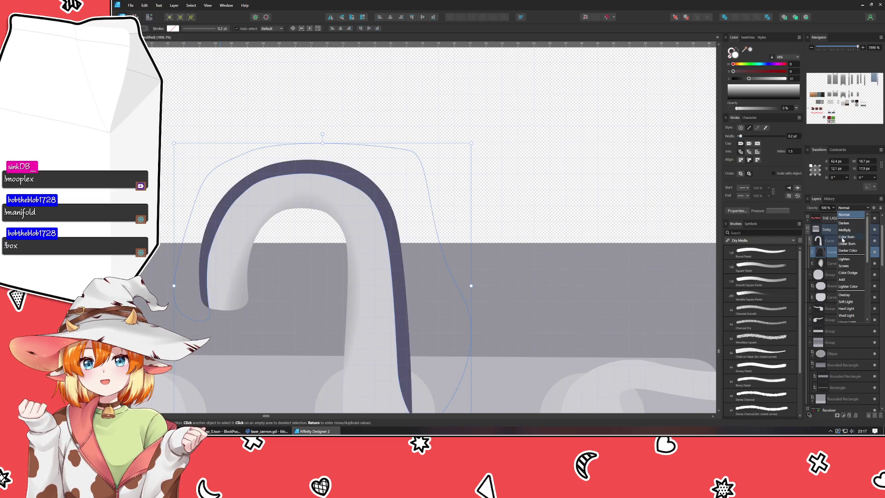
pyautogui.click(846, 249)
pyautogui.click(578, 161)
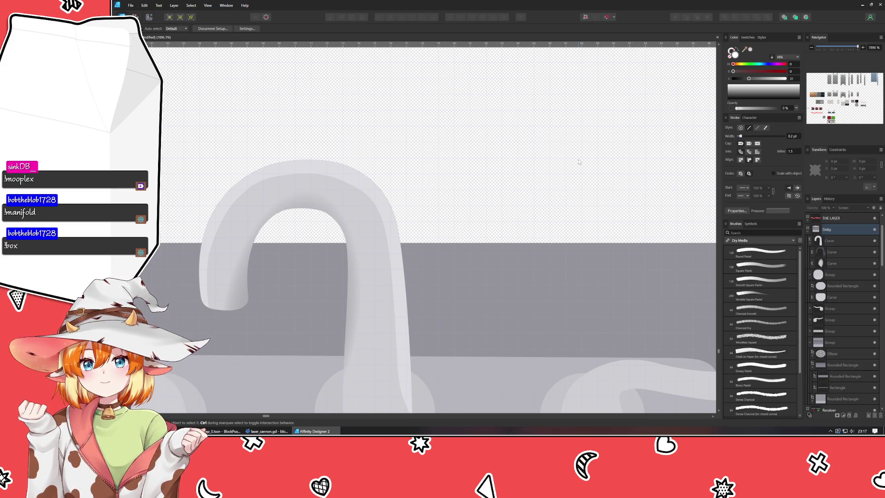
pyautogui.hotkey('ctrl', 'z')
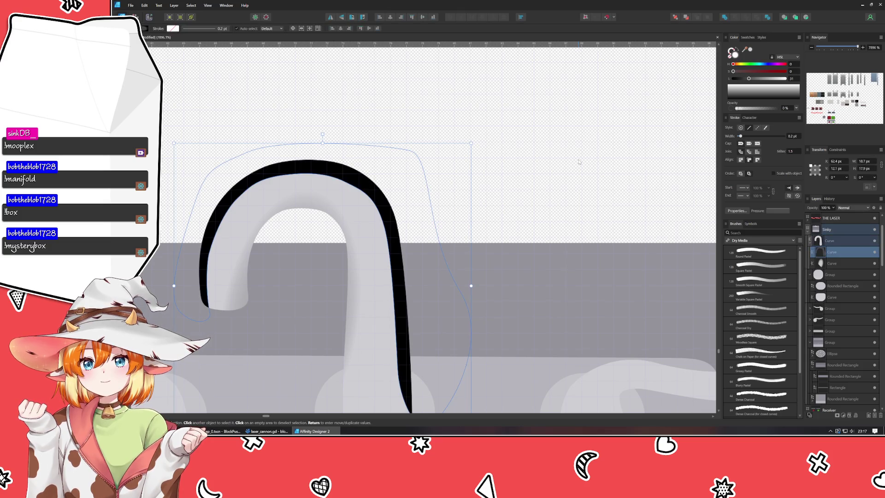
pyautogui.hotkey('ctrl', 'shift', 'z')
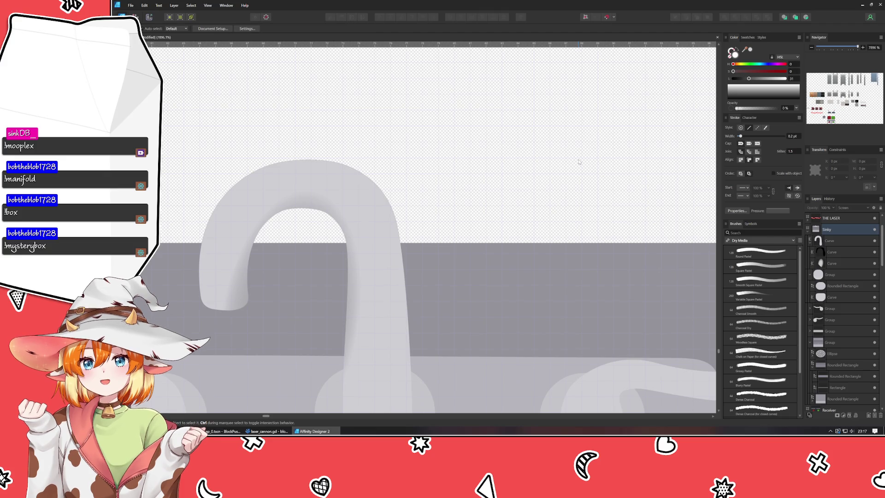
pyautogui.click(834, 252)
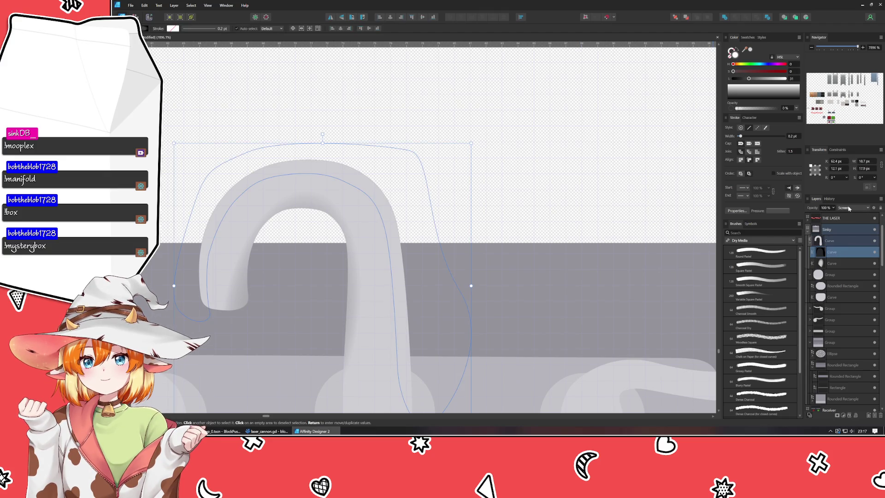
pyautogui.click(473, 166)
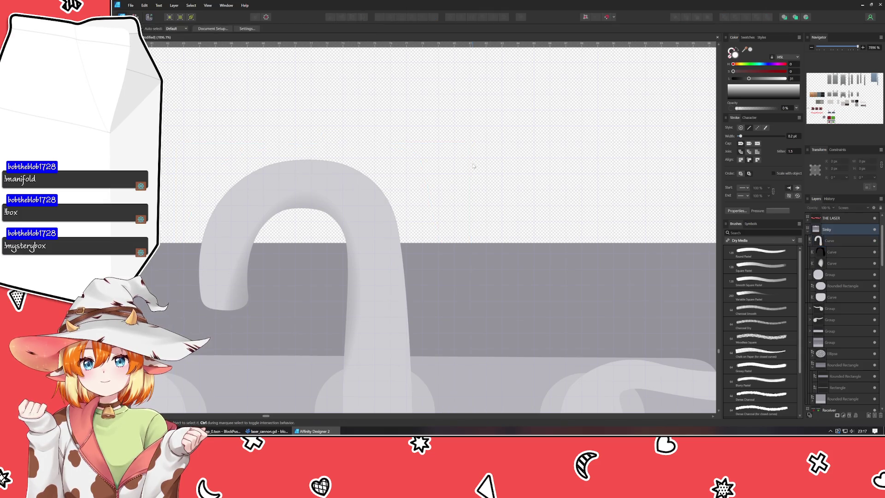
pyautogui.hotkey('ctrl', 'z')
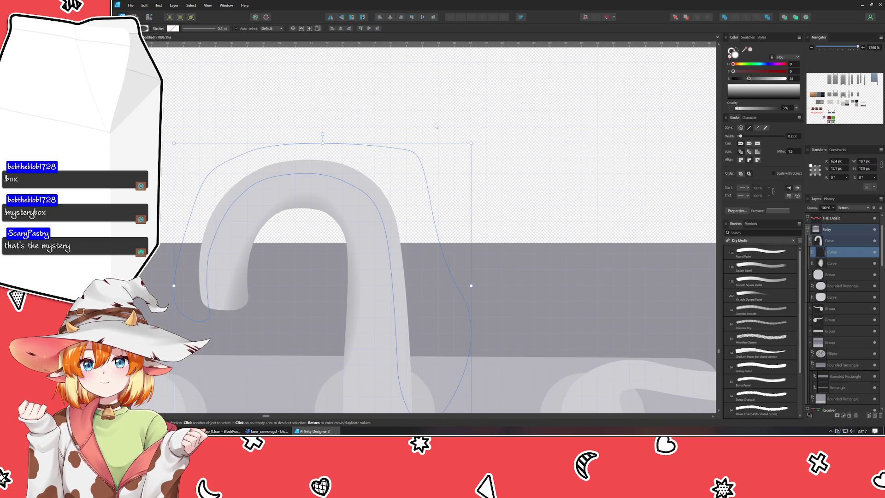
pyautogui.click(852, 207)
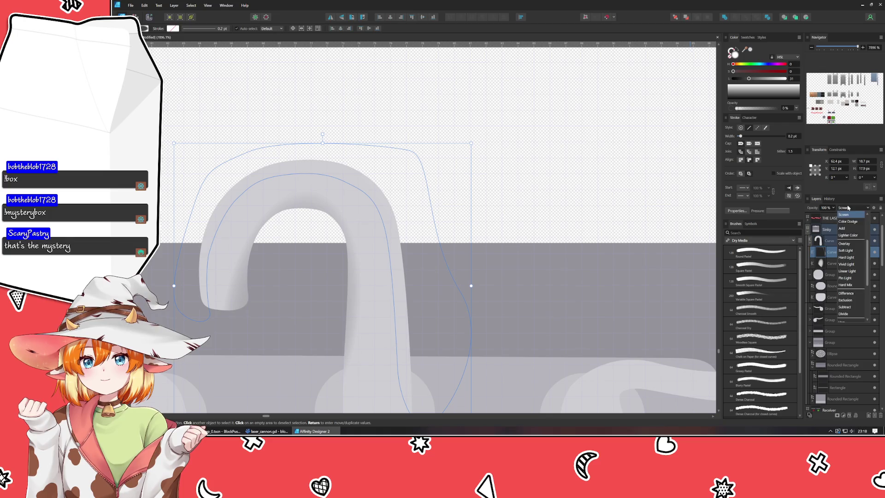
pyautogui.click(846, 217)
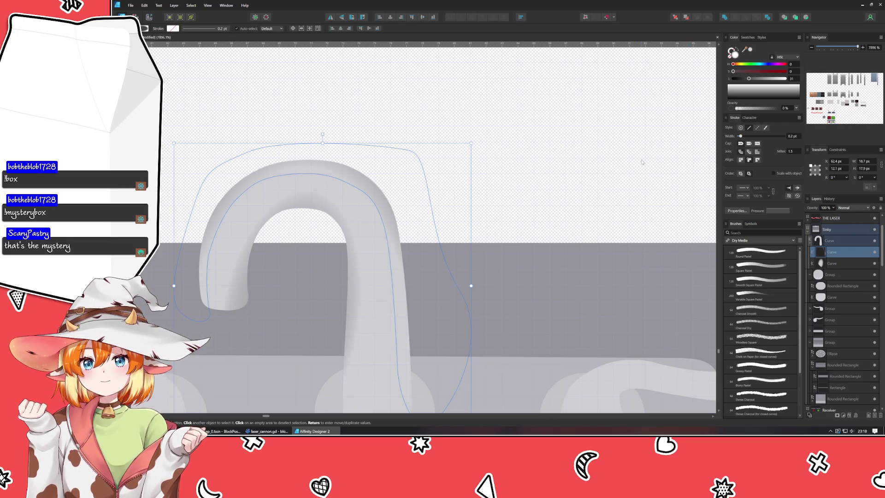
pyautogui.click(483, 216)
pyautogui.click(392, 208)
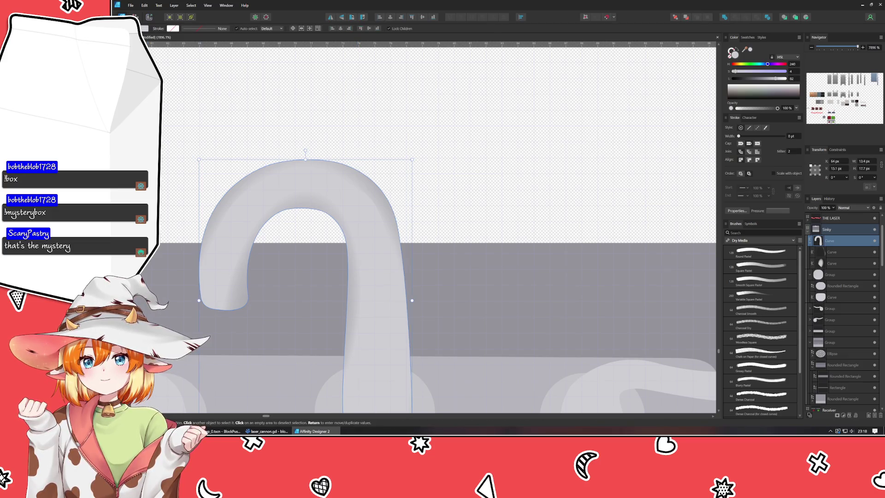
pyautogui.click(380, 196)
pyautogui.moveTo(380, 196); pyautogui.dragTo(382, 202)
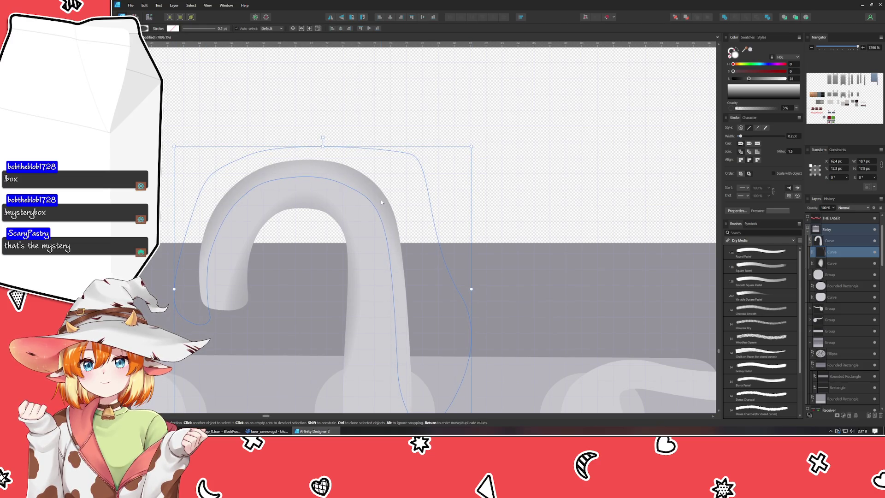
pyautogui.click(851, 207)
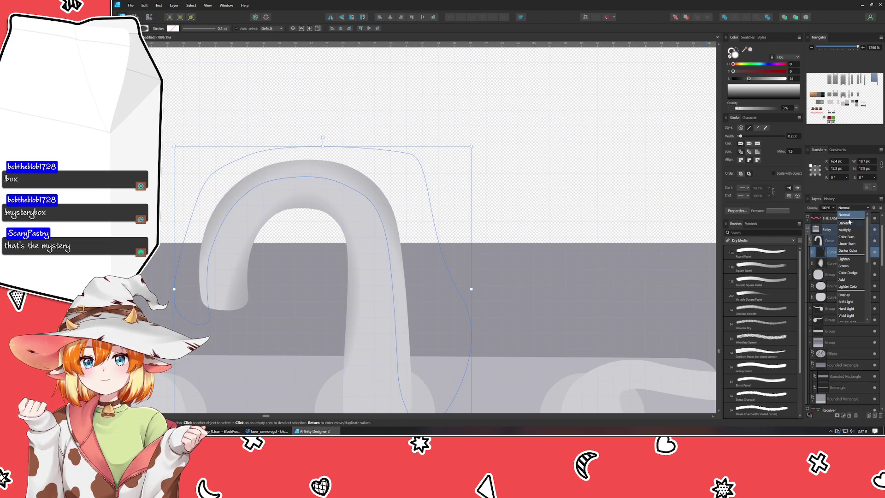
pyautogui.click(844, 267)
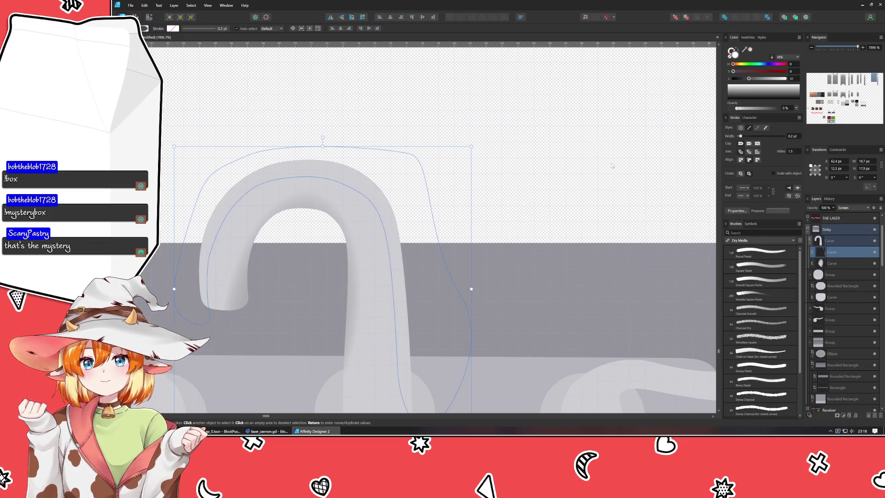
pyautogui.click(612, 166)
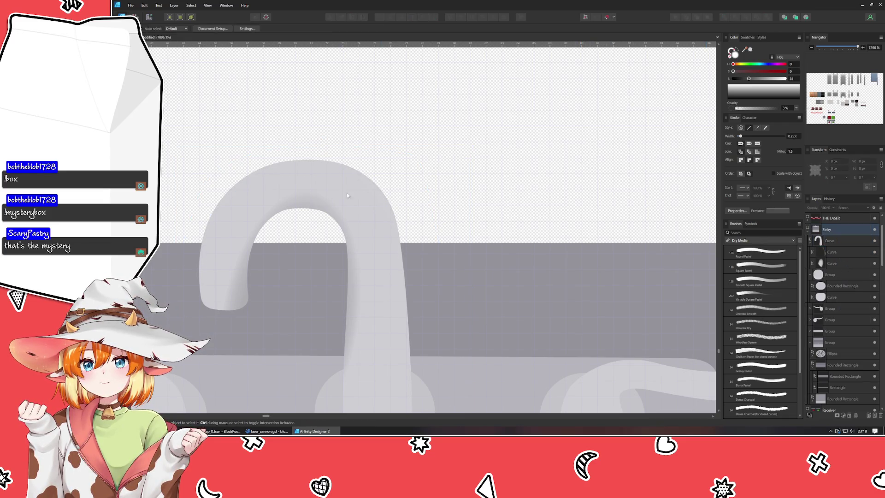
pyautogui.click(847, 252)
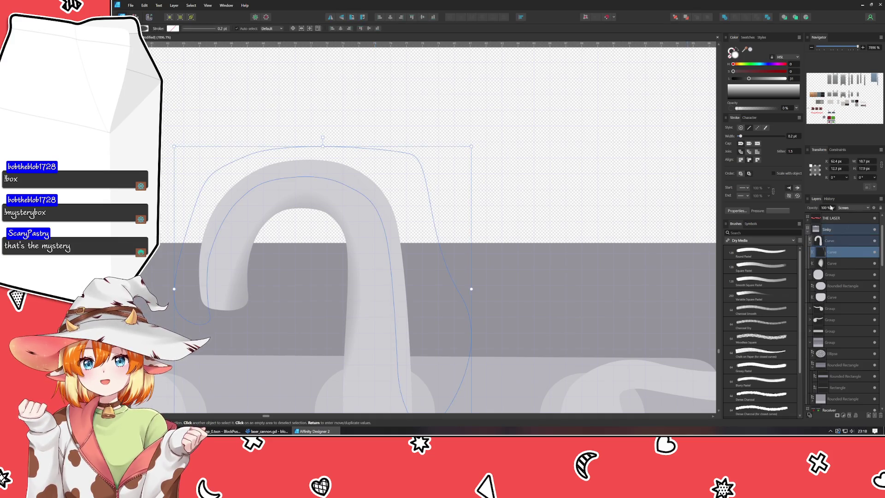
pyautogui.click(852, 207)
pyautogui.click(850, 216)
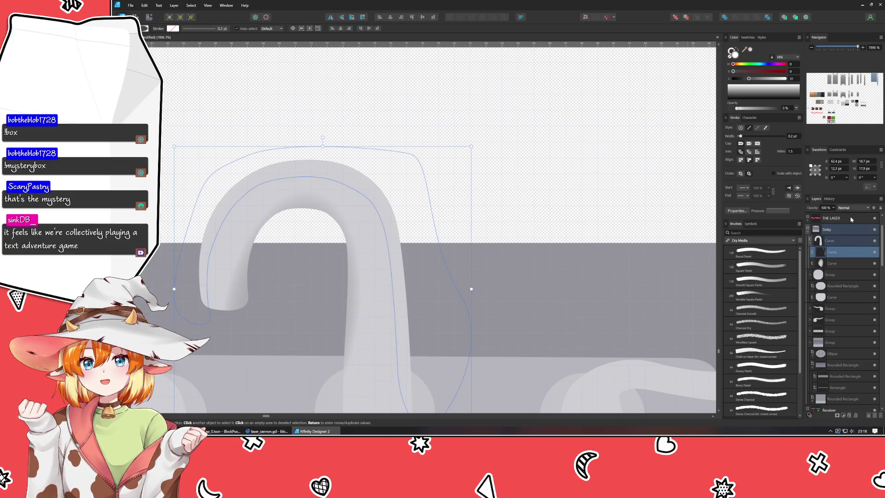
pyautogui.click(143, 28)
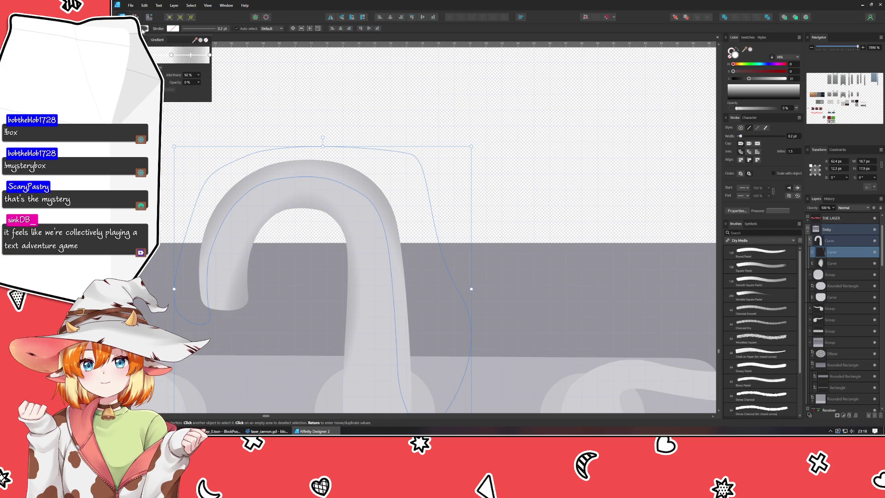
# Step: Darken the inner curve gradient's end stop
pyautogui.click(210, 55)
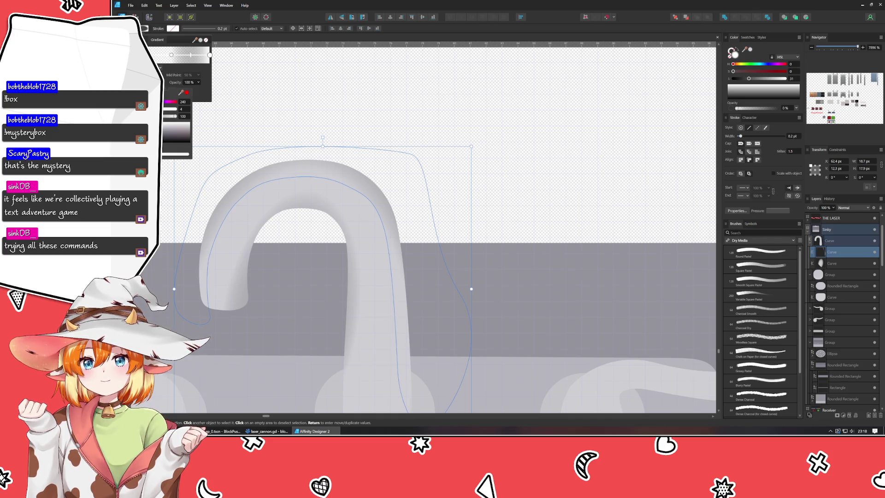
pyautogui.moveTo(175, 116); pyautogui.dragTo(150, 116)
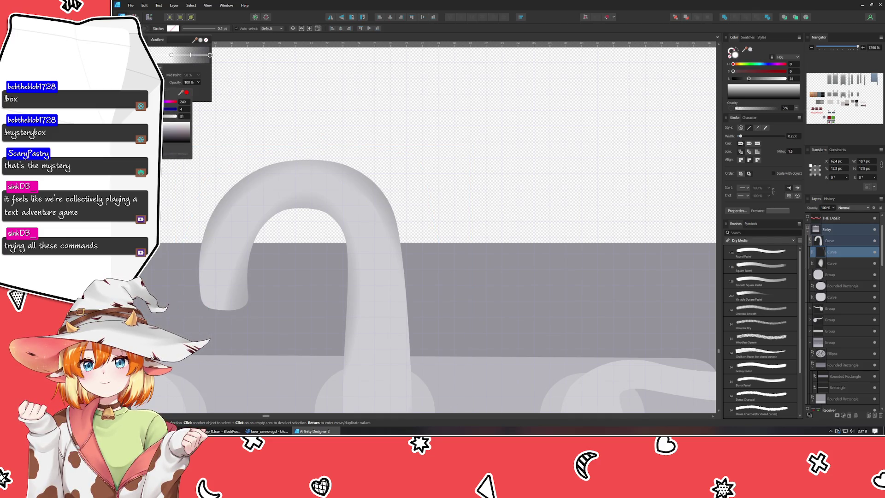
pyautogui.click(180, 68)
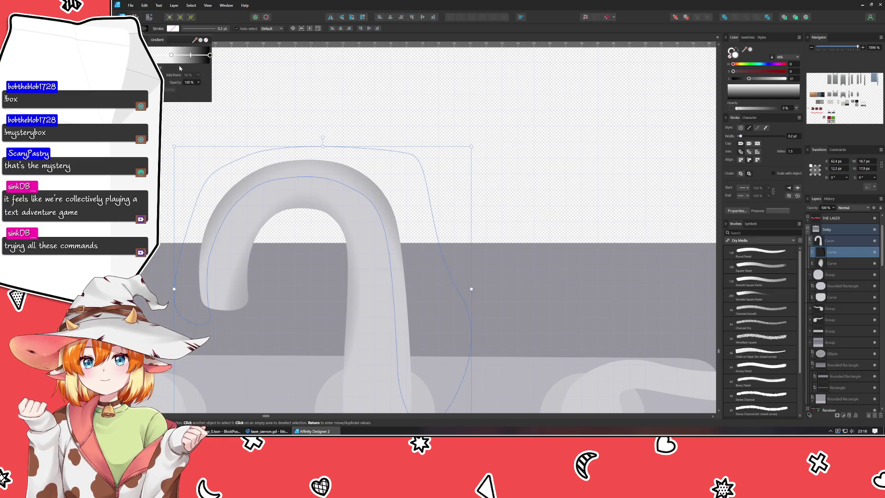
# Step: Give the start stop a 92% mid point and black colour, then select the second Curve layer
pyautogui.click(172, 55)
pyautogui.click(159, 68)
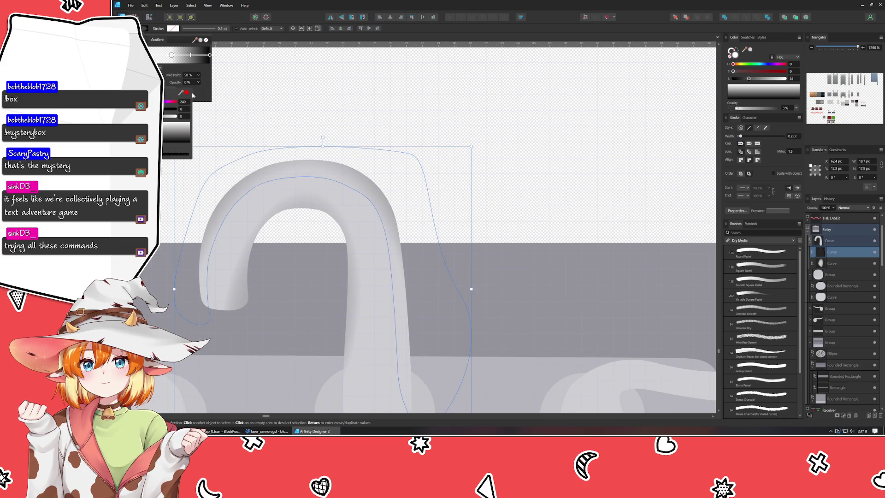
pyautogui.write('92')
pyautogui.press('Return')
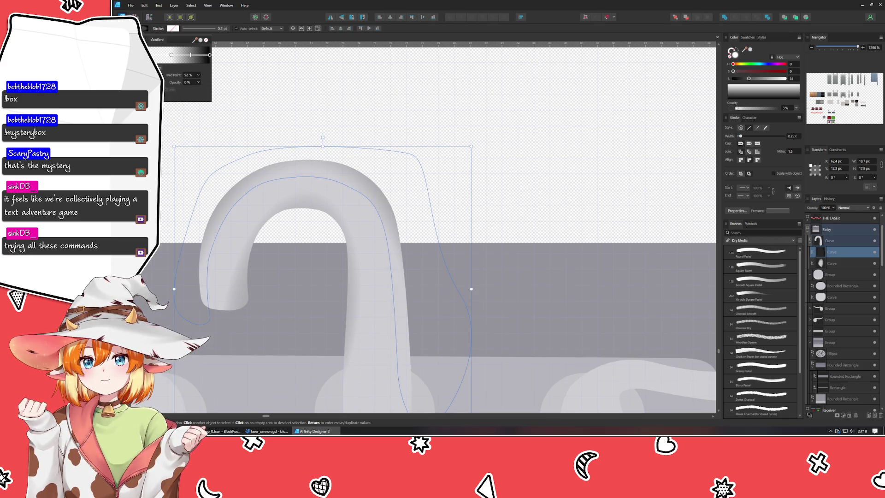
pyautogui.click(209, 55)
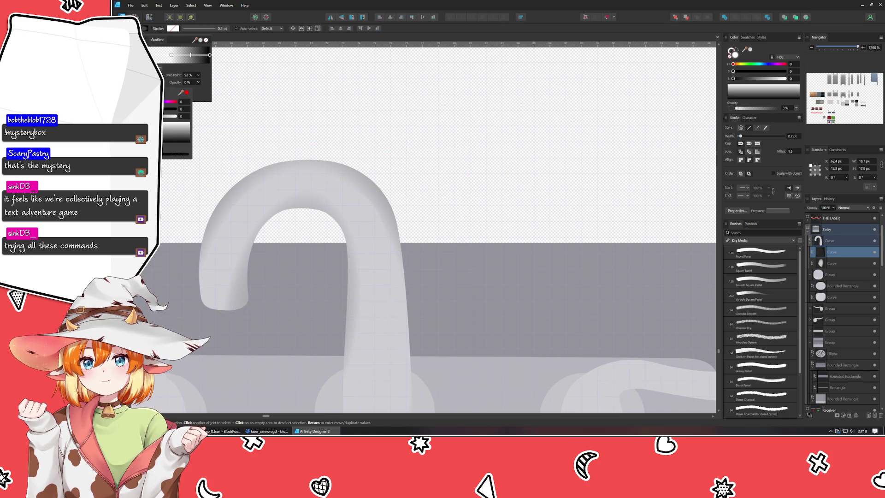
pyautogui.click(315, 106)
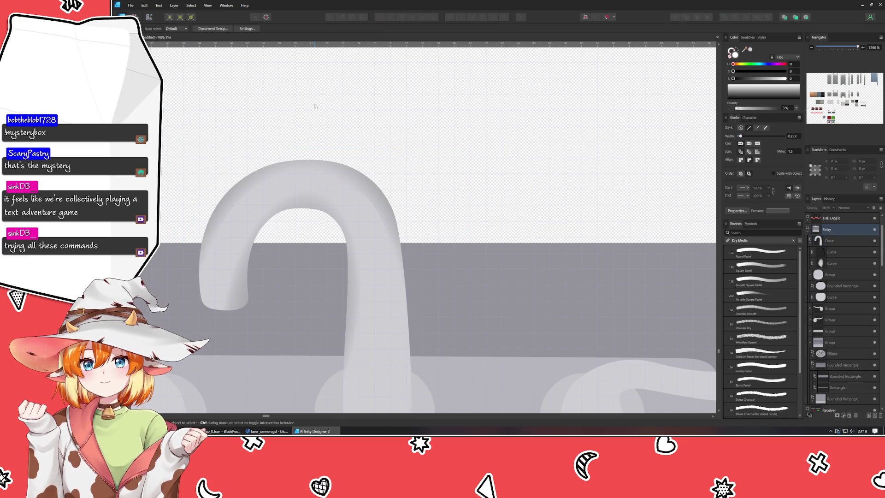
pyautogui.click(836, 255)
pyautogui.click(852, 208)
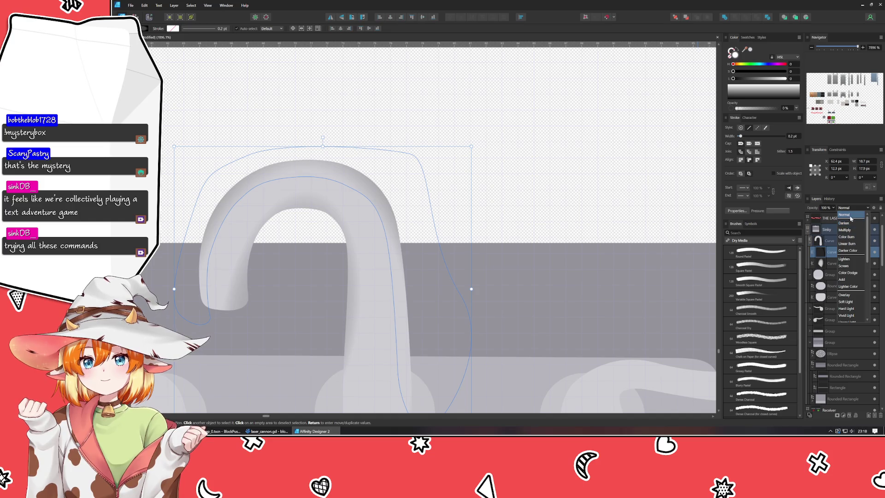
# Step: Toggle the inner curve layer between Normal and Screen blending, ending on Screen
pyautogui.click(851, 215)
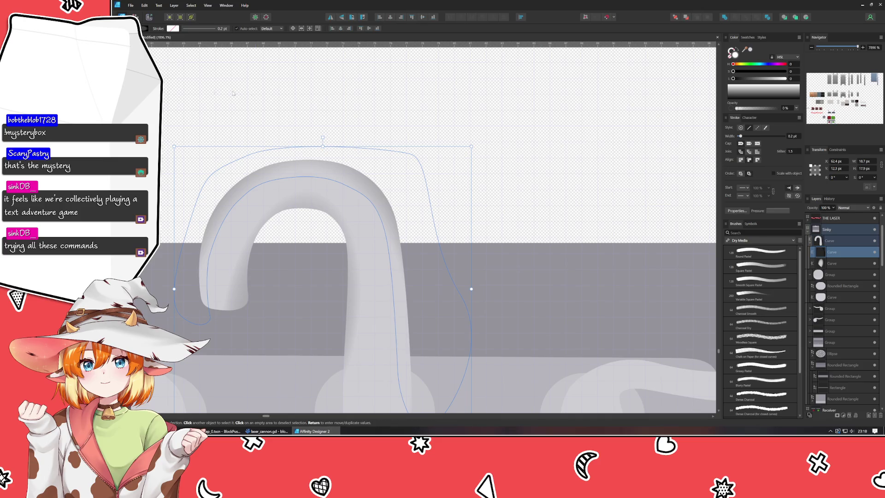
pyautogui.click(295, 157)
pyautogui.hotkey('ctrl', 'z')
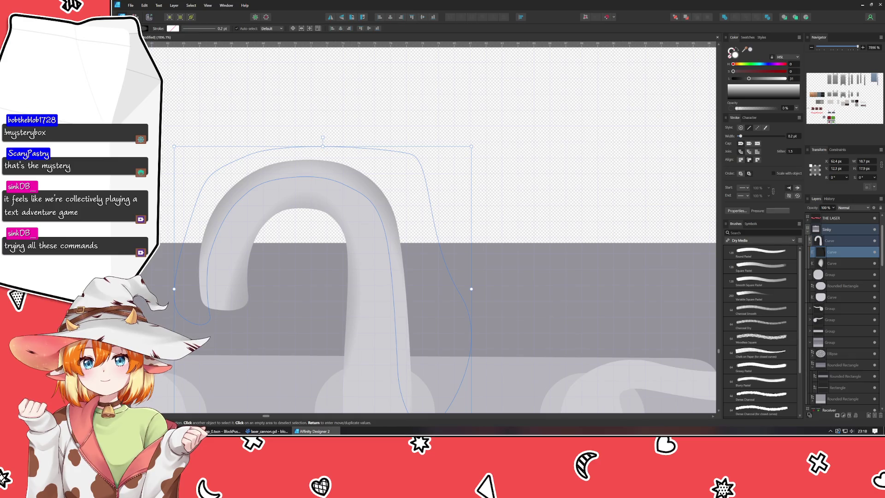
pyautogui.press('g')
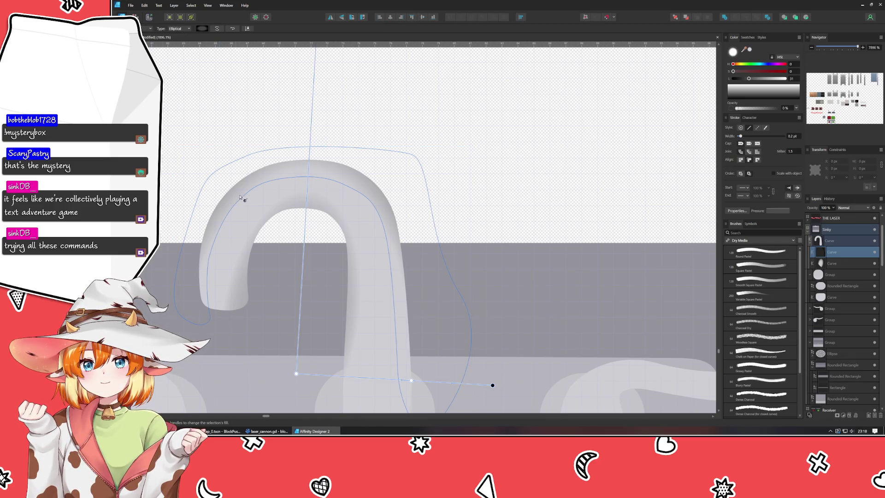
pyautogui.hotkey('shift', '+')
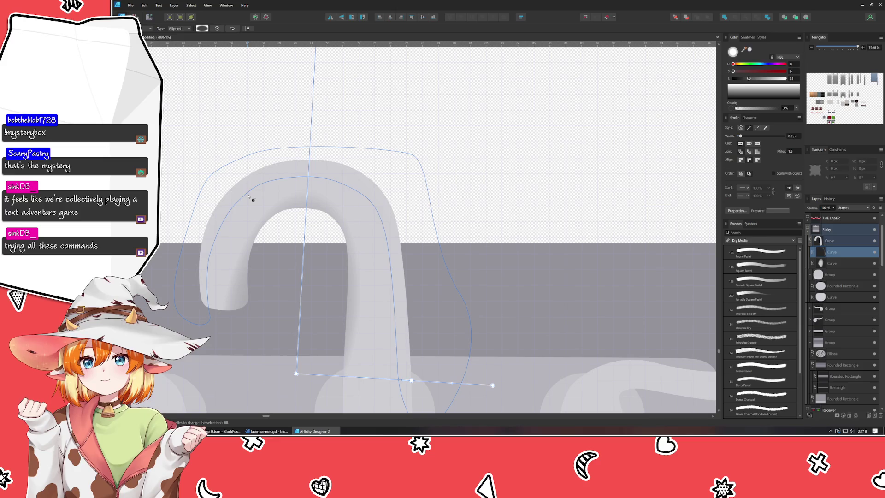
pyautogui.hotkey('ctrl', 'z')
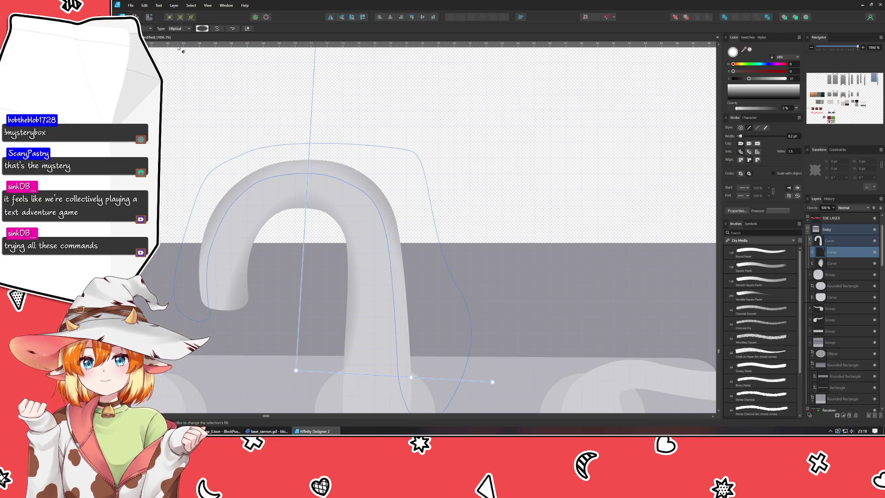
pyautogui.hotkey('ctrl', 'z')
pyautogui.hotkey('ctrl', 'shift', 'z')
pyautogui.hotkey('ctrl', 'shift', 'z')
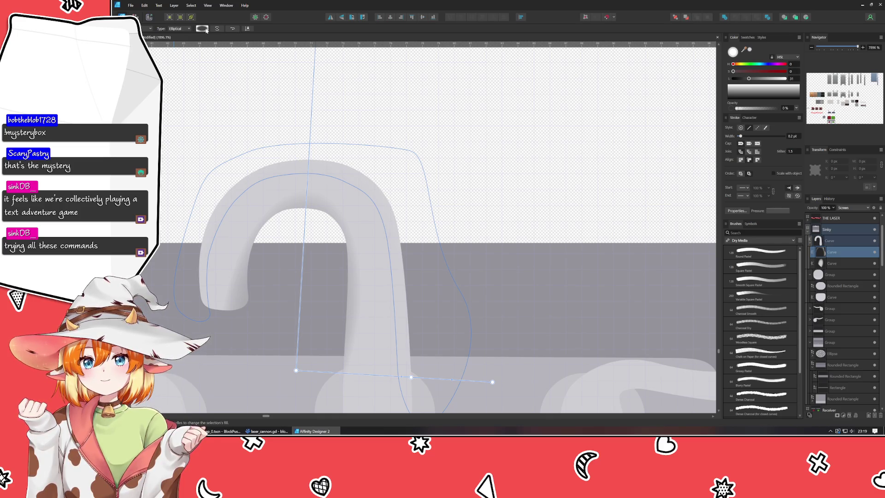
# Step: Select the gradient's end stop to edit its colour
pyautogui.click(203, 29)
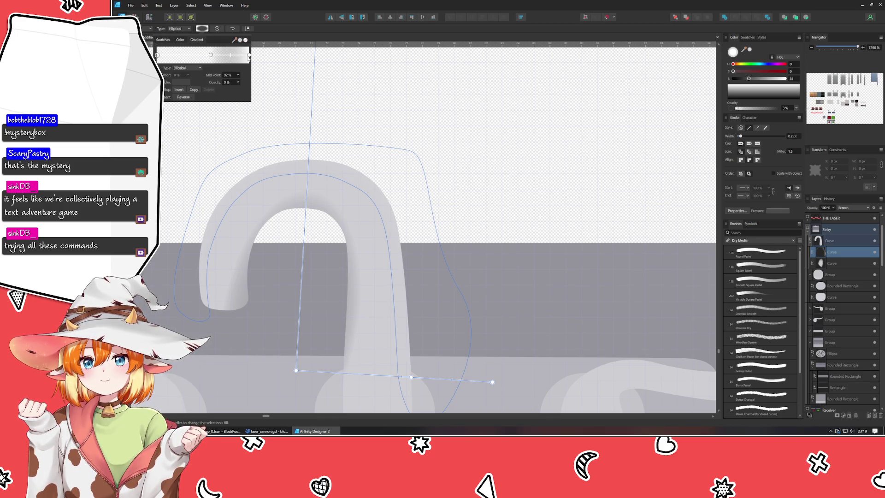
pyautogui.click(248, 54)
pyautogui.click(181, 82)
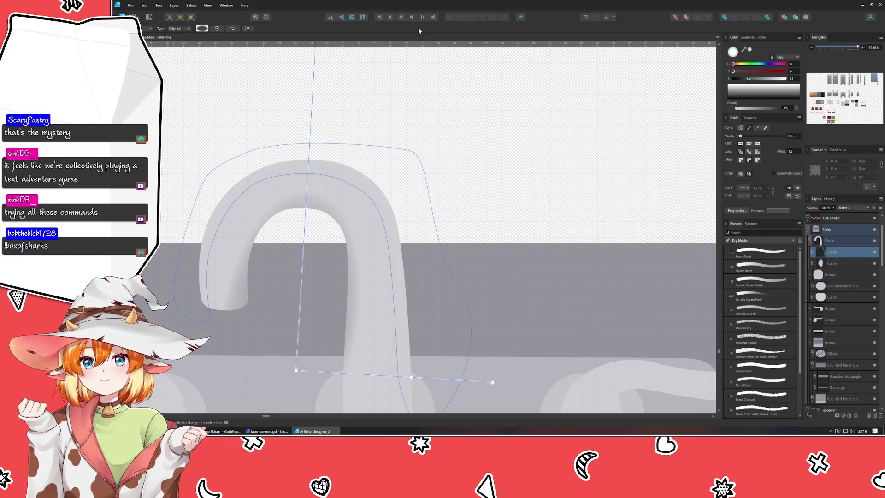
# Step: Revert the curve to Normal blending via the earlier Set blend mode step in History
pyautogui.click(829, 198)
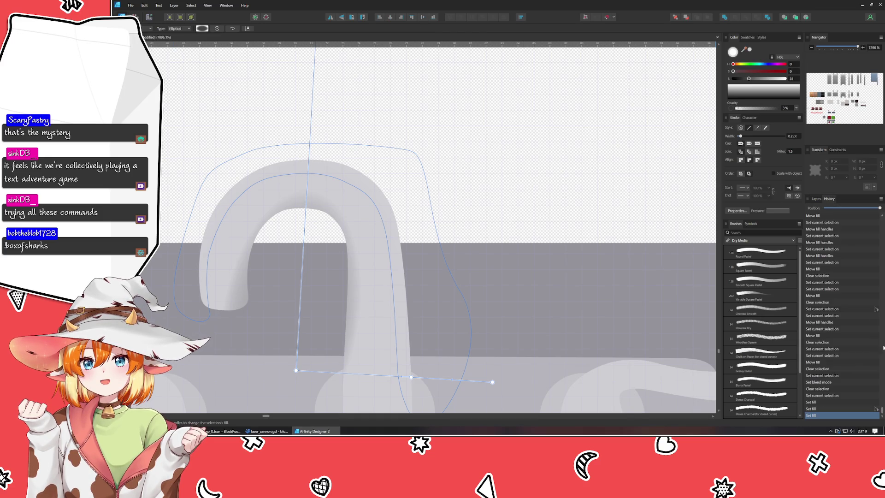
pyautogui.click(877, 415)
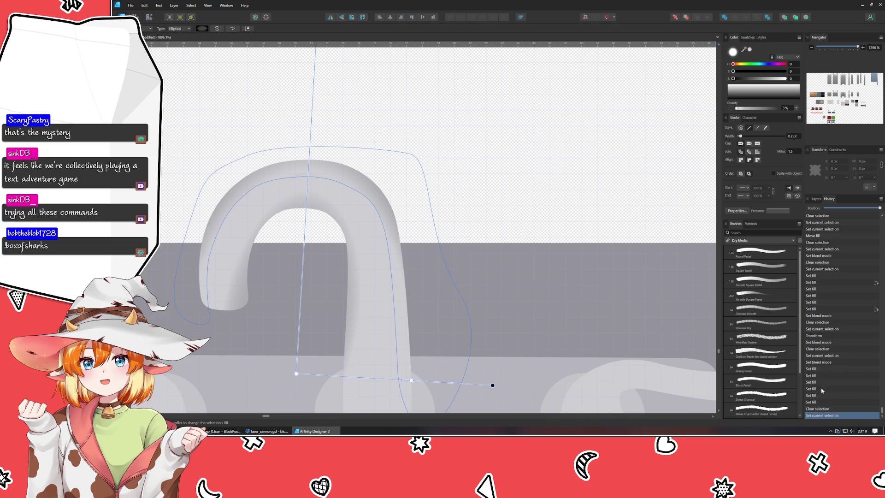
pyautogui.click(834, 316)
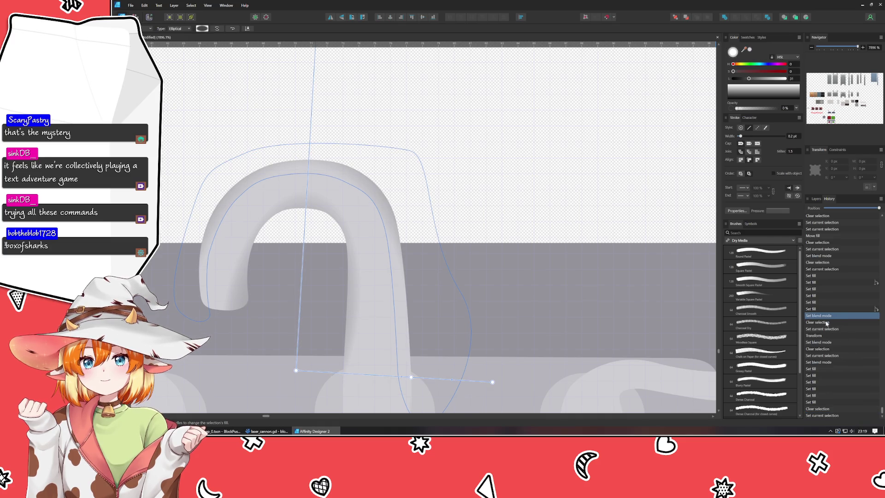
pyautogui.click(816, 198)
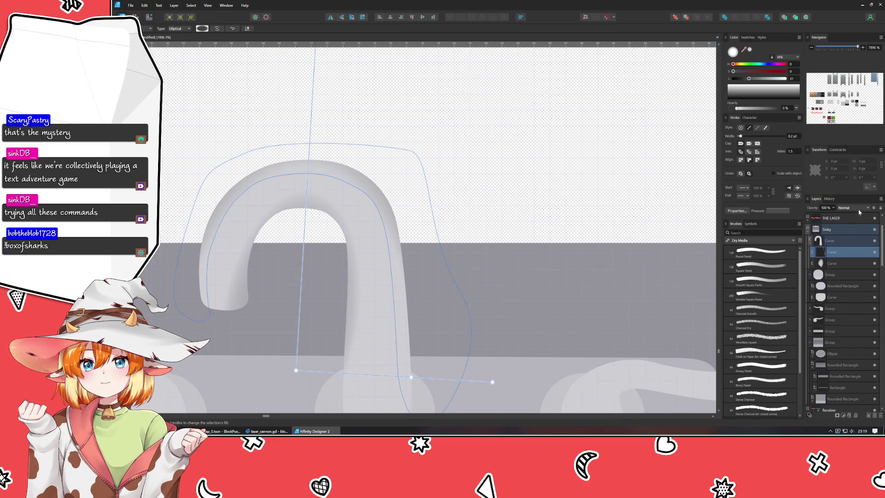
# Step: Drag the gradient end stop's lightness down to 24 for a dark grey
pyautogui.click(203, 29)
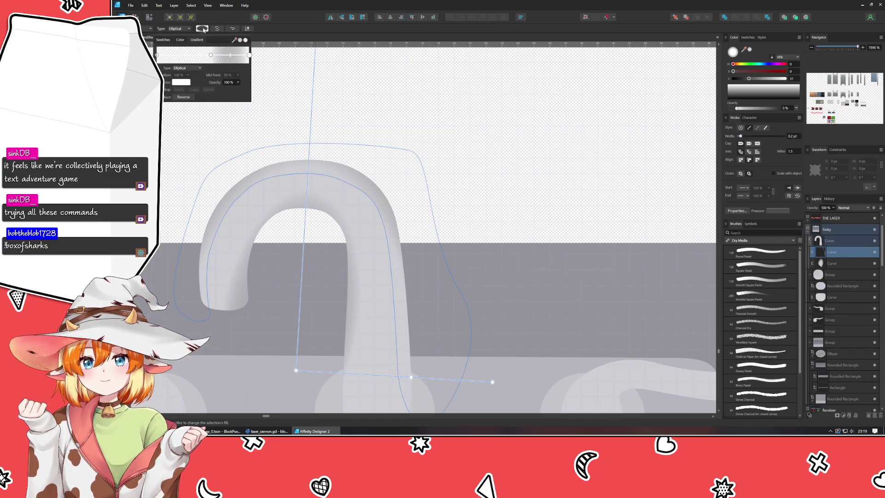
pyautogui.click(181, 82)
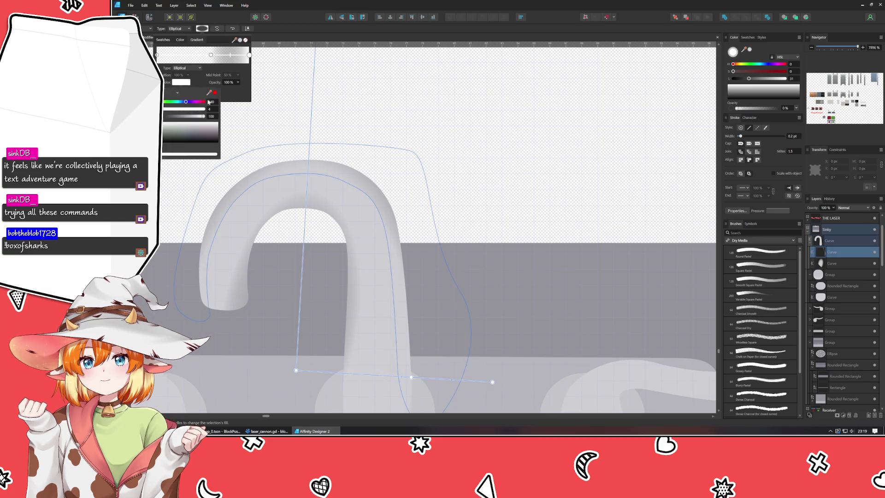
pyautogui.moveTo(171, 117); pyautogui.dragTo(162, 117)
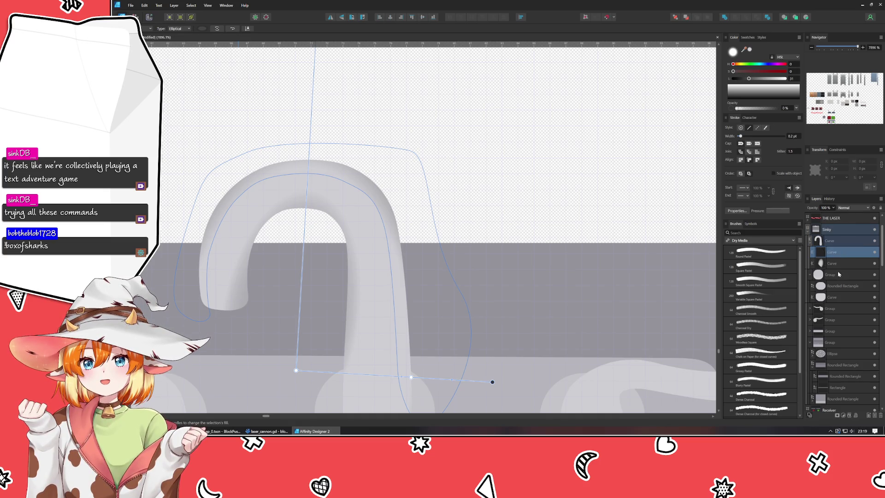
pyautogui.click(839, 250)
pyautogui.scroll(-2, 281, 205)
# Step: Raise the elliptical gradient's top handle and stretch its side handle outward along the faucet
pyautogui.scroll(-3, 281, 205)
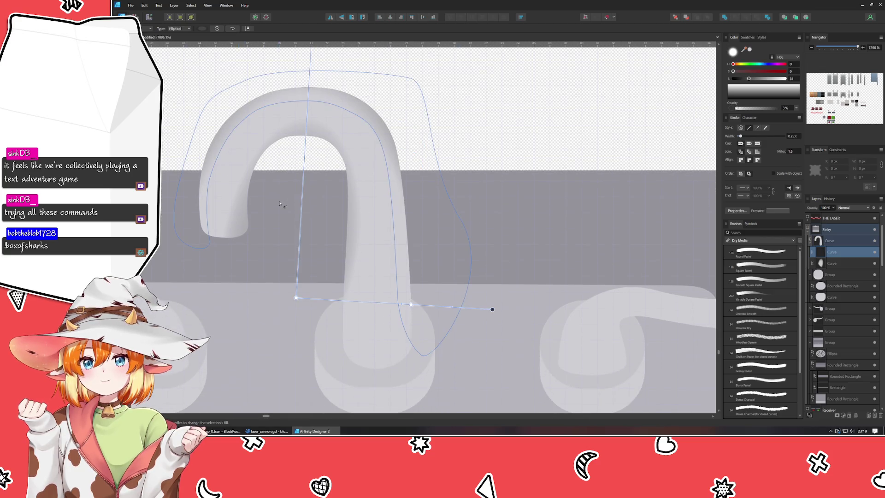
pyautogui.scroll(-3, 280, 203)
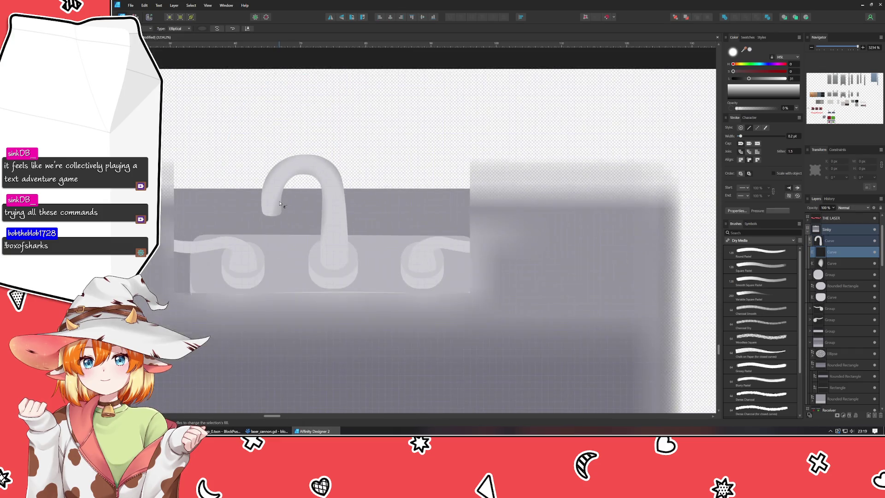
pyautogui.moveTo(280, 203); pyautogui.dragTo(295, 251)
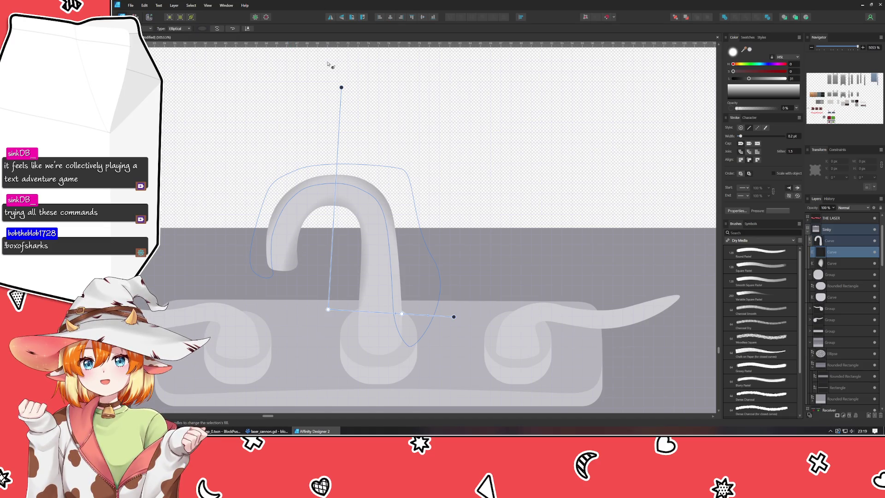
pyautogui.moveTo(340, 88)
pyautogui.mouseDown()
pyautogui.moveTo(340, 143)
pyautogui.moveTo(340, 99)
pyautogui.mouseUp()
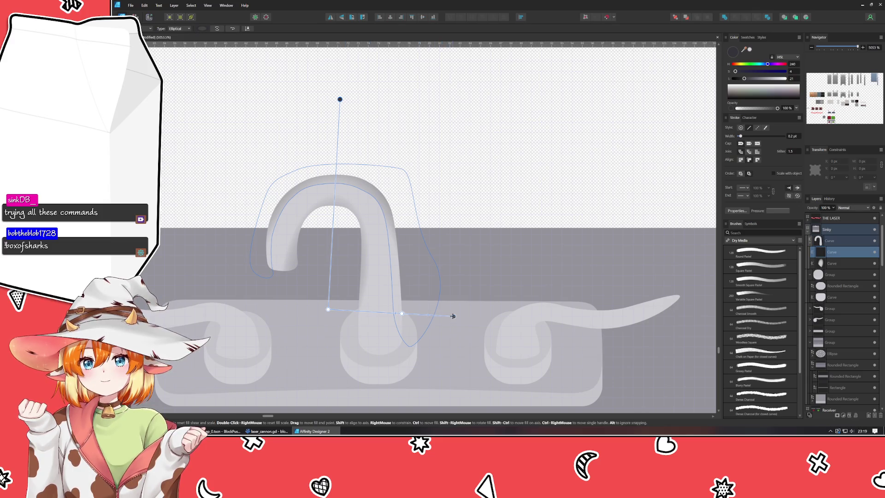
pyautogui.moveTo(452, 316); pyautogui.dragTo(450, 317)
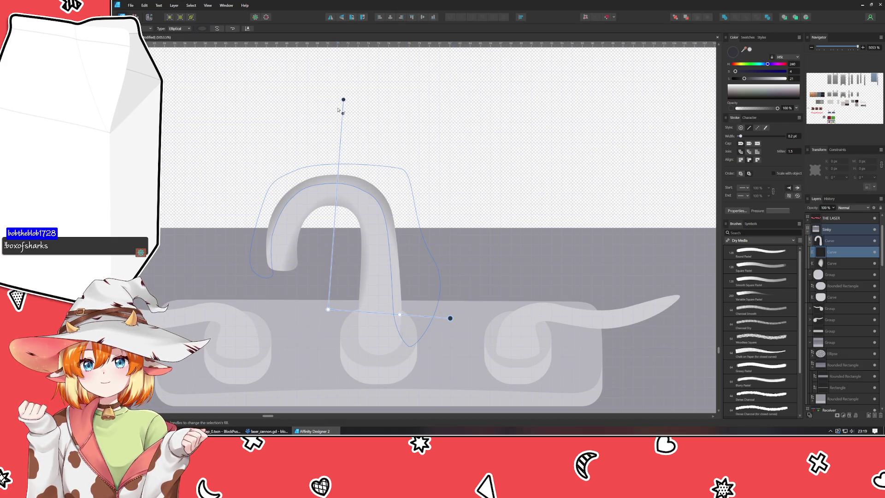
pyautogui.moveTo(343, 100); pyautogui.dragTo(344, 94)
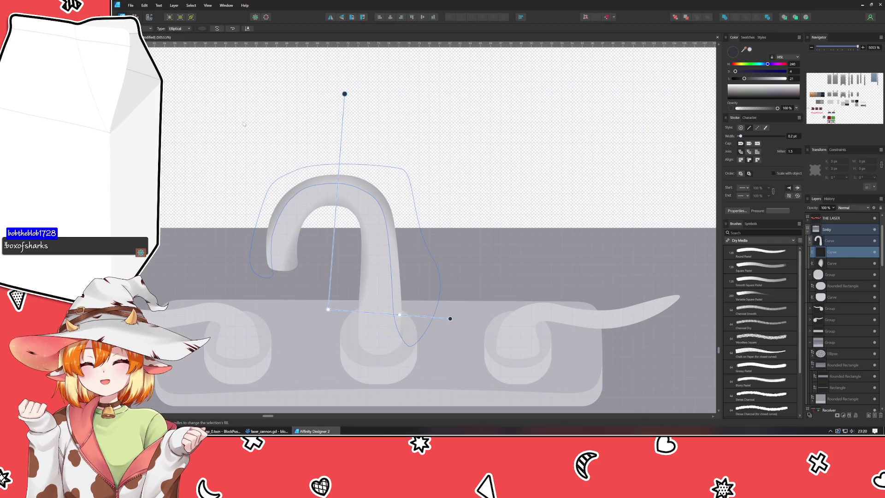
pyautogui.press('v')
pyautogui.press('Escape')
pyautogui.click(377, 199)
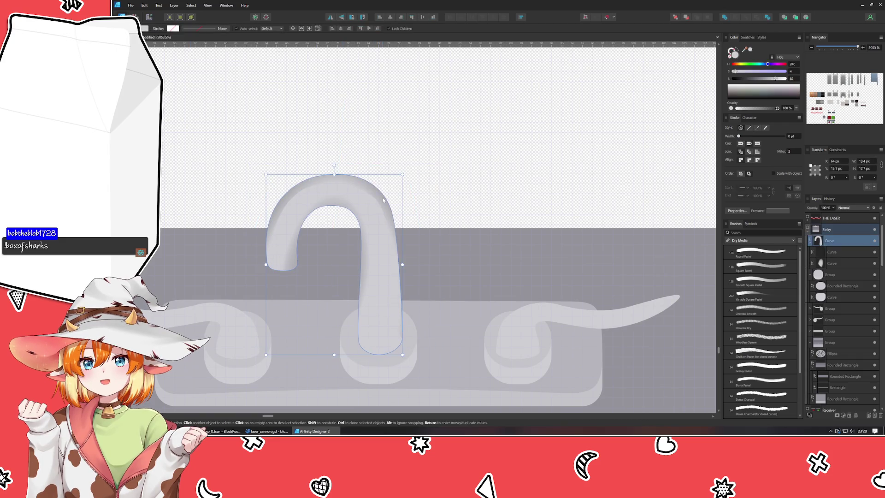
# Step: Nudge the inner curve's gradient centre slightly up-left, then reselect the inner curve
pyautogui.doubleClick(383, 199)
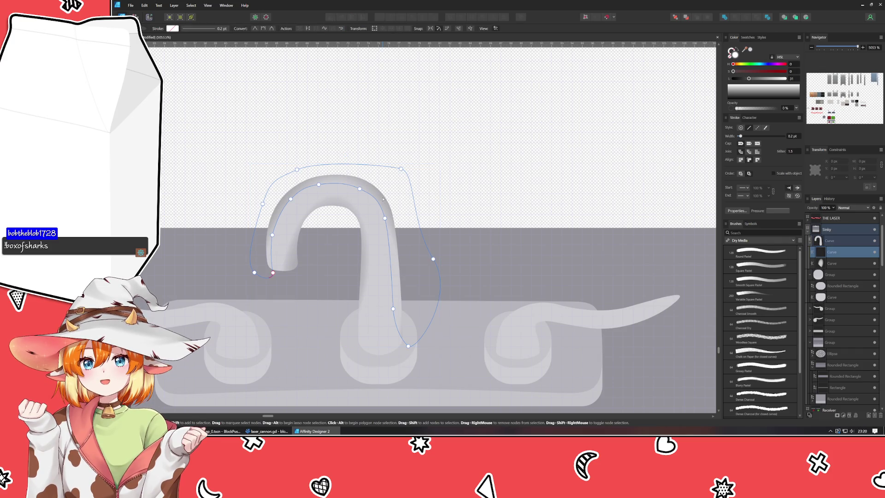
pyautogui.press('g')
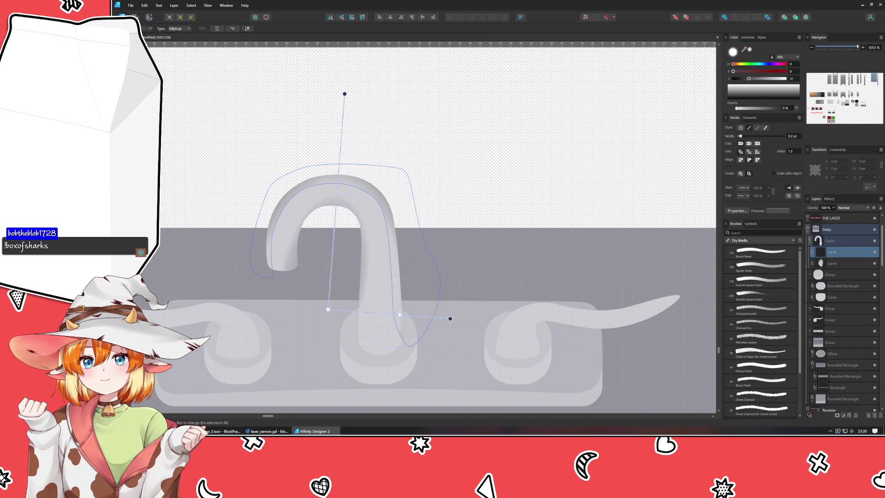
pyautogui.click(328, 306)
pyautogui.moveTo(328, 305); pyautogui.dragTo(328, 305)
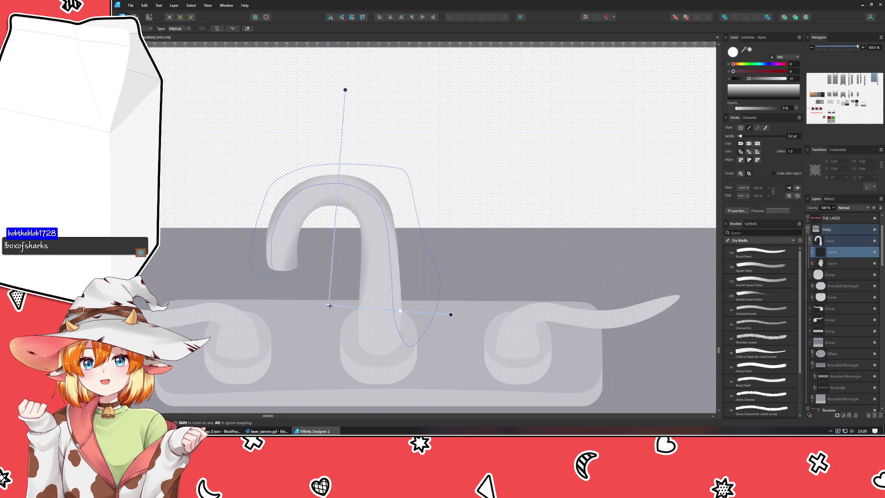
pyautogui.click(284, 127)
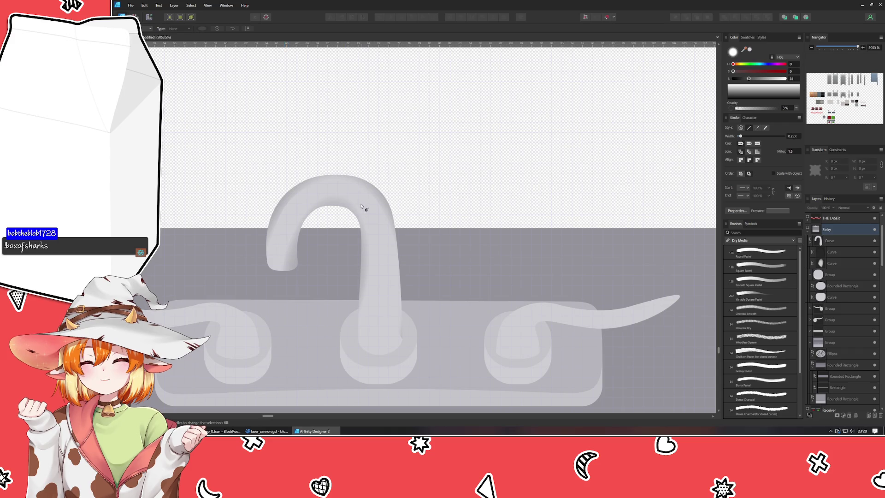
pyautogui.click(288, 201)
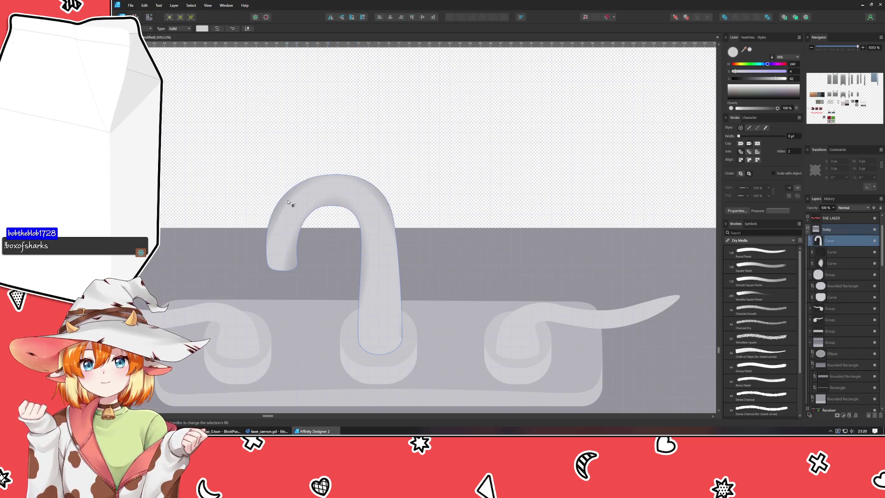
pyautogui.click(288, 201)
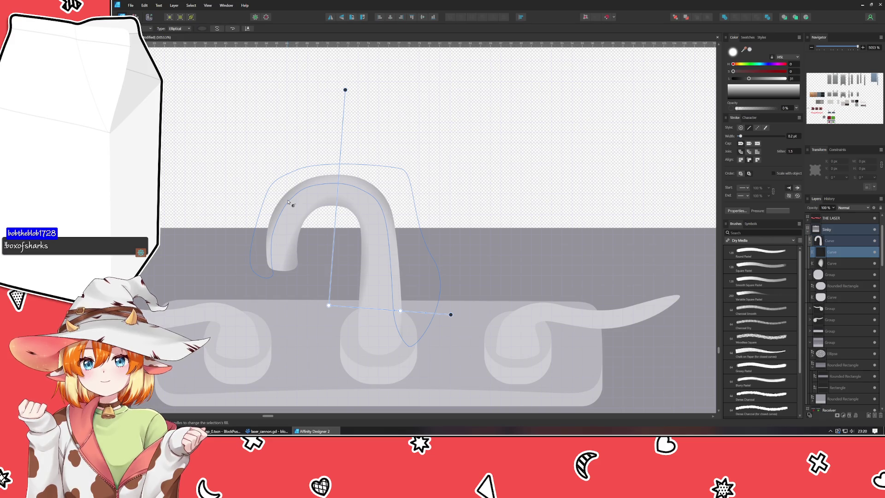
pyautogui.click(202, 28)
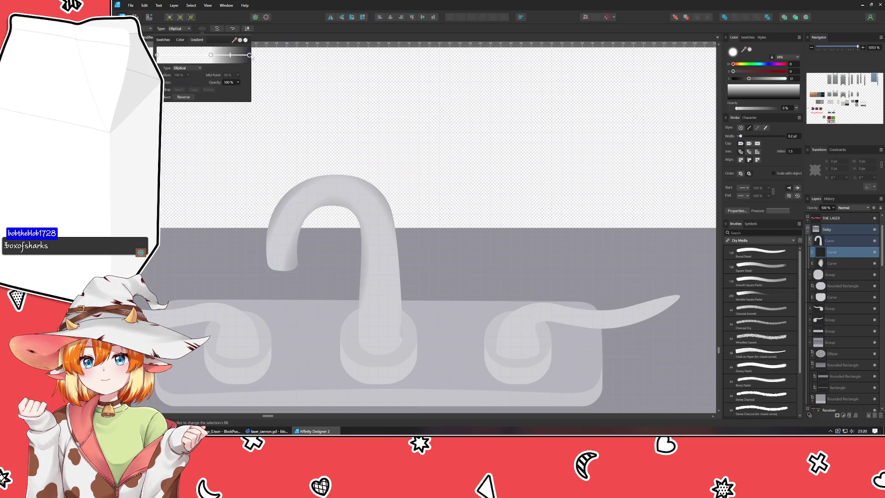
# Step: Make the middle gradient stop black (lightness 0) with a 92% mid point, then select the second Curve layer
pyautogui.click(185, 85)
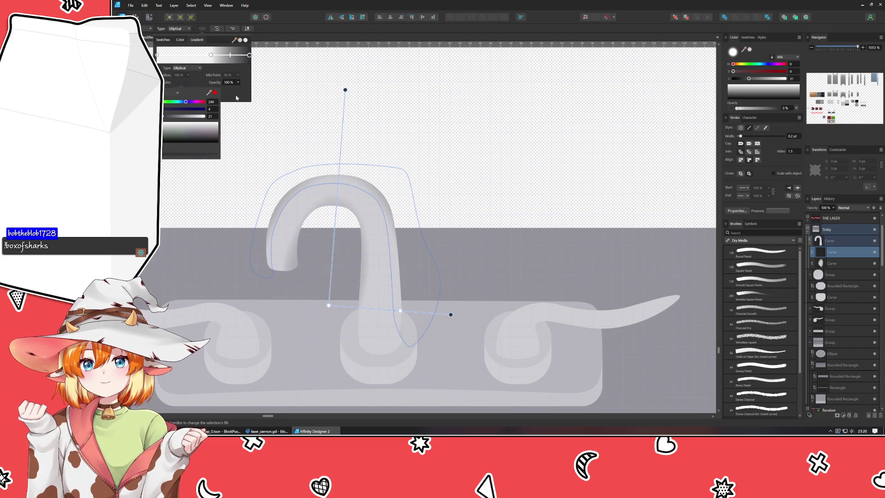
pyautogui.click(211, 55)
pyautogui.click(168, 116)
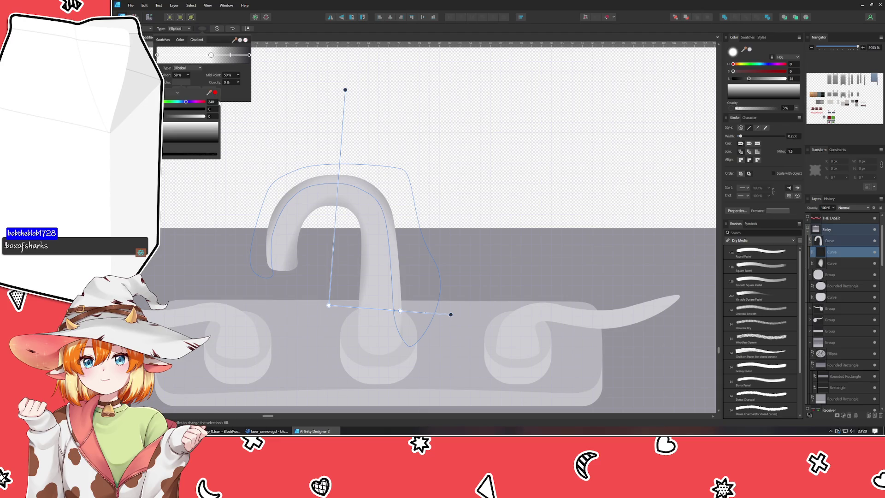
pyautogui.click(237, 100)
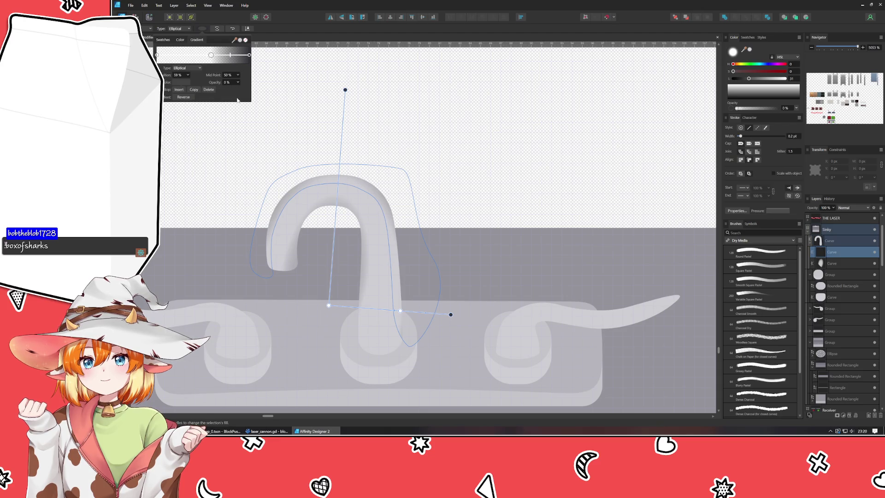
pyautogui.click(180, 82)
pyautogui.click(168, 117)
pyautogui.click(235, 98)
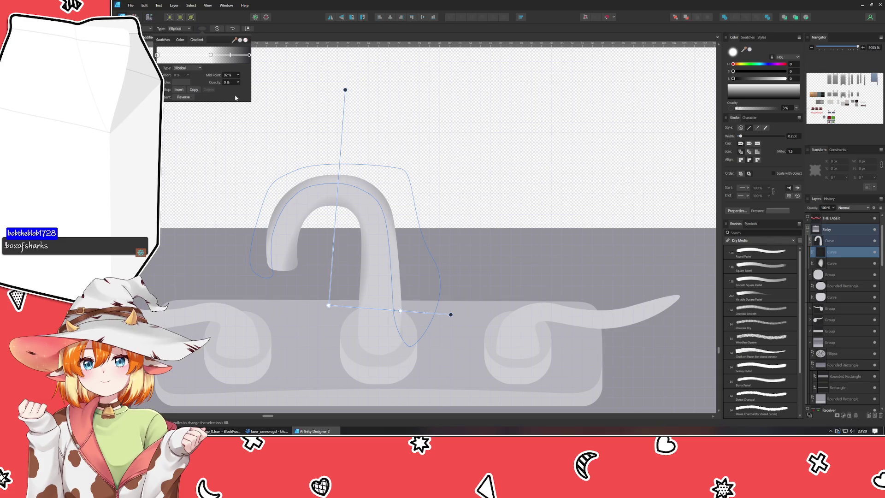
pyautogui.click(227, 146)
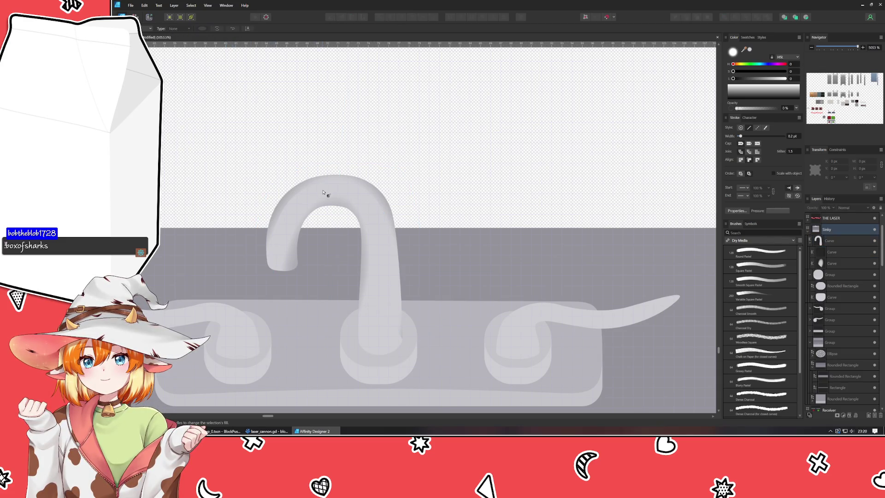
pyautogui.click(837, 252)
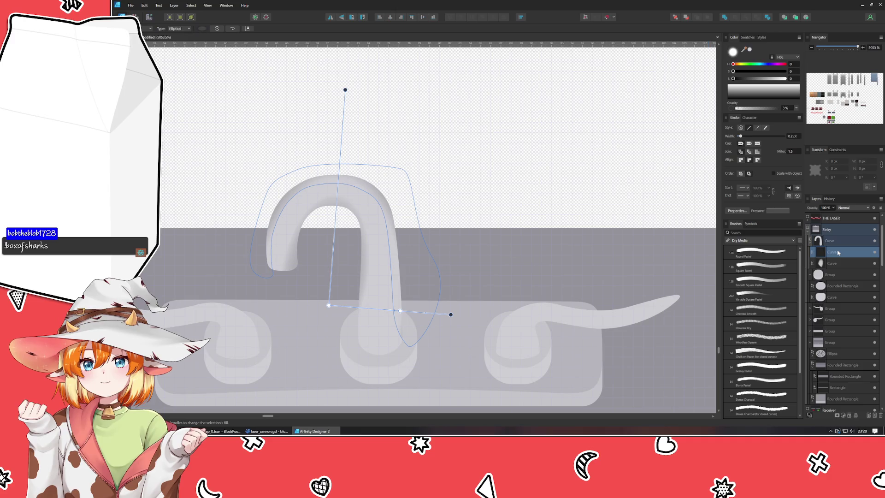
pyautogui.click(852, 207)
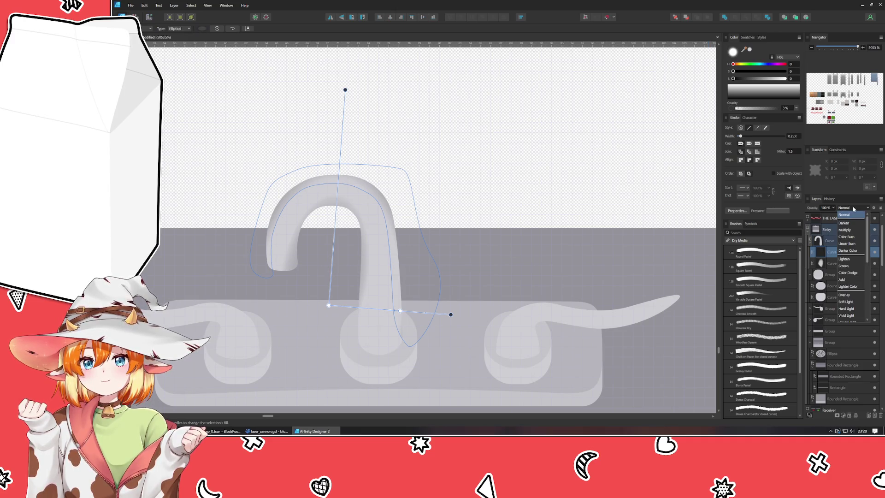
# Step: Set the second curve to Color Dodge blending and reposition its gradient's start and end points
pyautogui.click(854, 273)
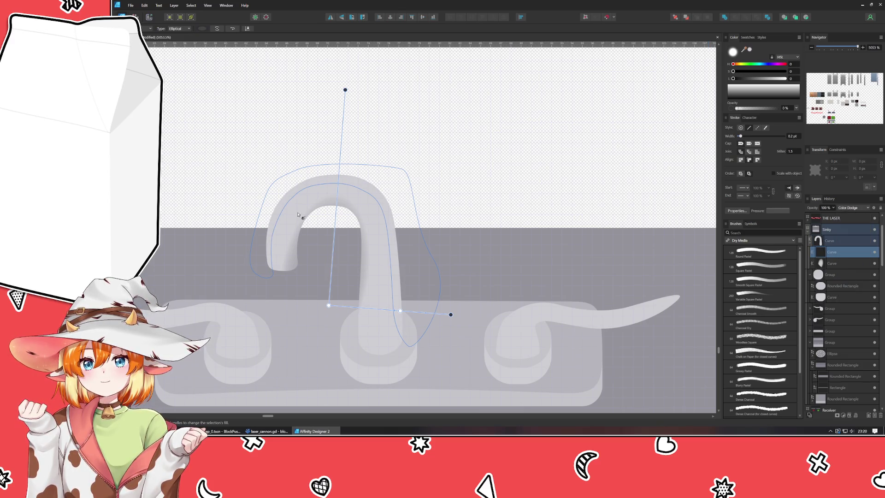
pyautogui.scroll(5, 300, 215)
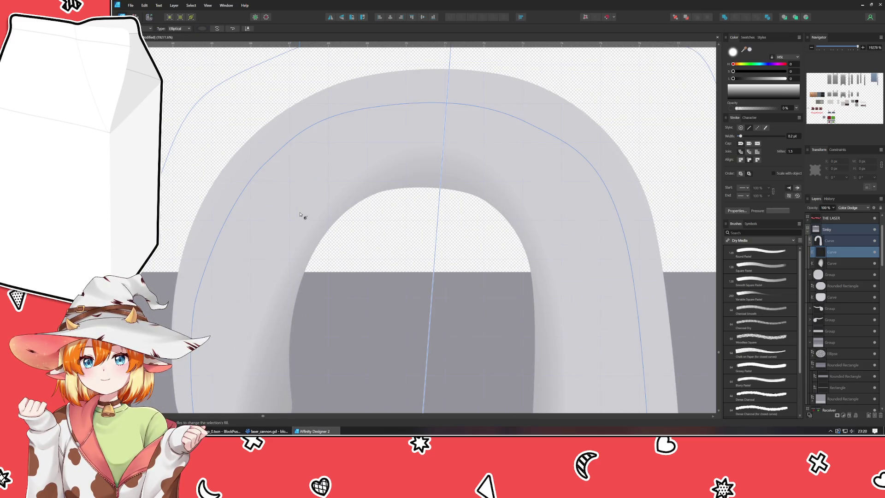
pyautogui.scroll(-3, 300, 214)
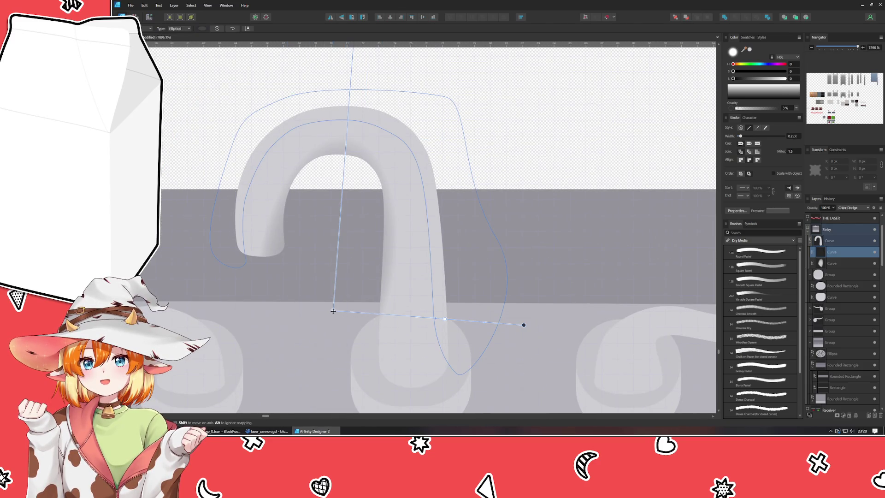
pyautogui.moveTo(333, 311)
pyautogui.mouseDown()
pyautogui.moveTo(310, 355)
pyautogui.moveTo(333, 341)
pyautogui.moveTo(318, 387)
pyautogui.moveTo(336, 336)
pyautogui.moveTo(332, 304)
pyautogui.mouseUp()
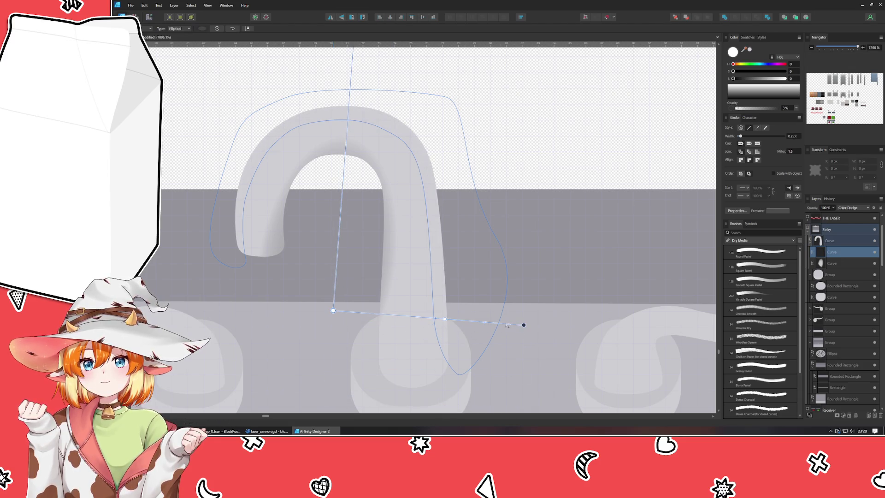
pyautogui.moveTo(523, 324)
pyautogui.mouseDown()
pyautogui.moveTo(497, 324)
pyautogui.moveTo(513, 323)
pyautogui.mouseUp()
# Step: Slide the transparent white stop left and shift the midpoint to brighten the arch
pyautogui.click(439, 318)
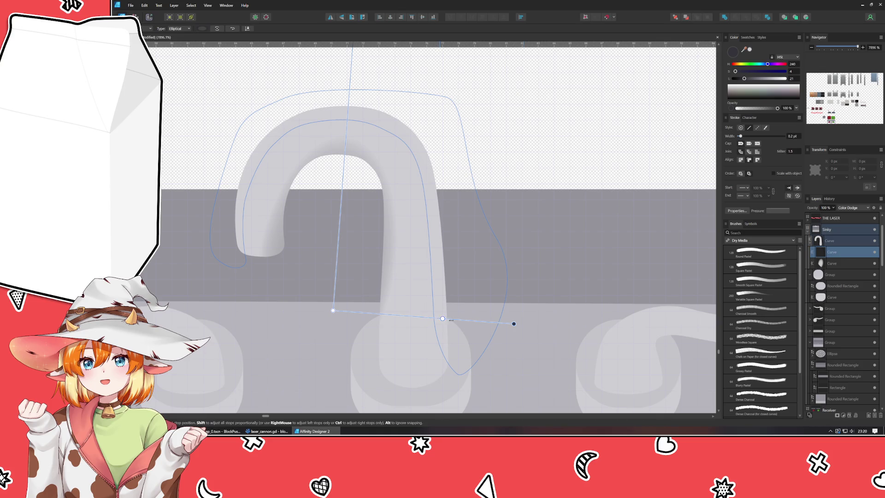
pyautogui.moveTo(438, 317)
pyautogui.mouseDown()
pyautogui.moveTo(387, 314)
pyautogui.moveTo(415, 316)
pyautogui.mouseUp()
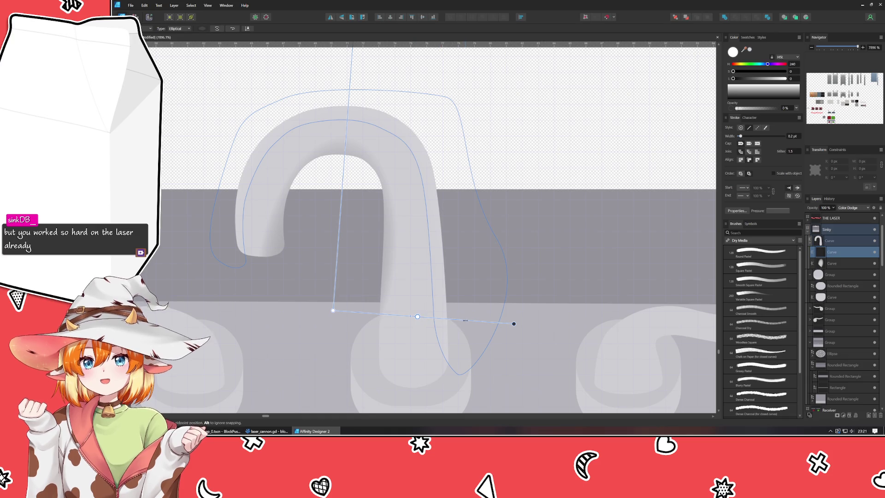
pyautogui.moveTo(484, 321)
pyautogui.mouseDown()
pyautogui.moveTo(452, 319)
pyautogui.moveTo(464, 319)
pyautogui.mouseUp()
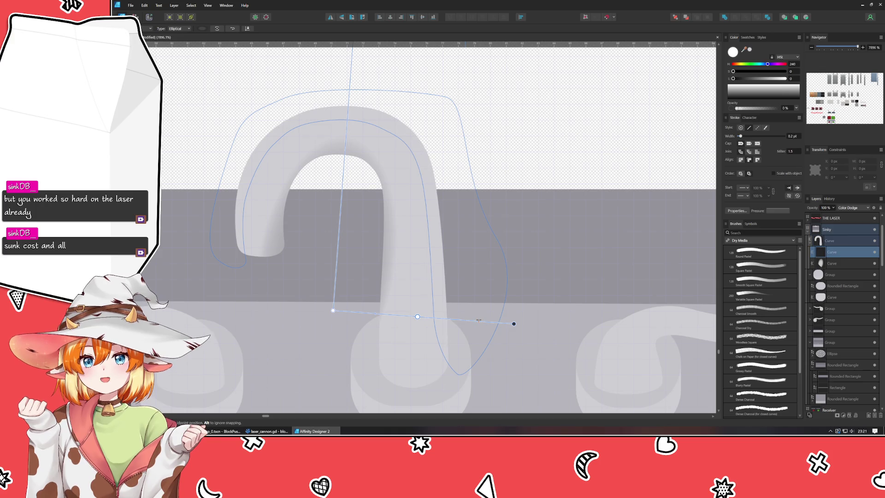
# Step: Reselect the shaded curve, move its gradient midpoint right, and deselect
pyautogui.click(526, 106)
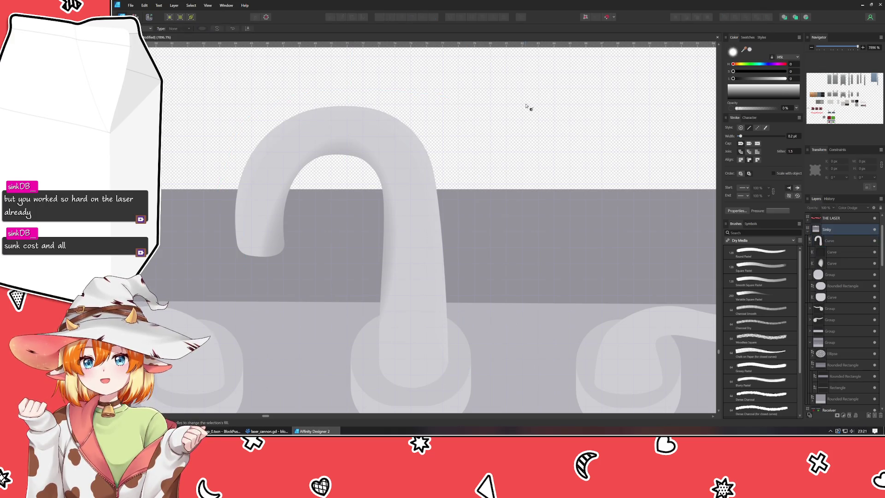
pyautogui.click(395, 128)
pyautogui.click(394, 129)
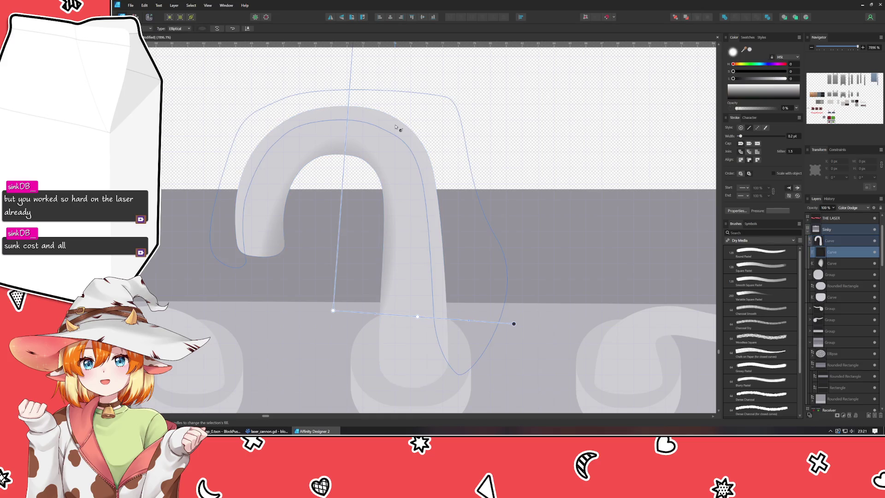
pyautogui.click(460, 320)
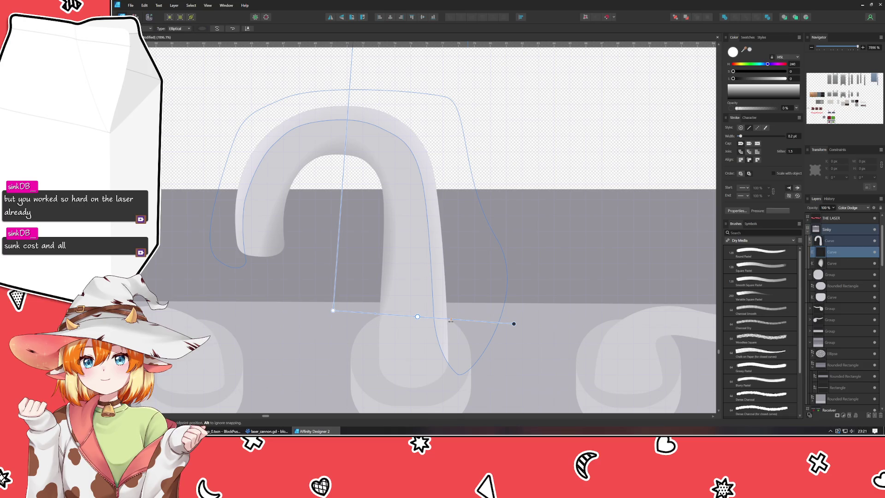
pyautogui.moveTo(417, 317); pyautogui.dragTo(432, 317)
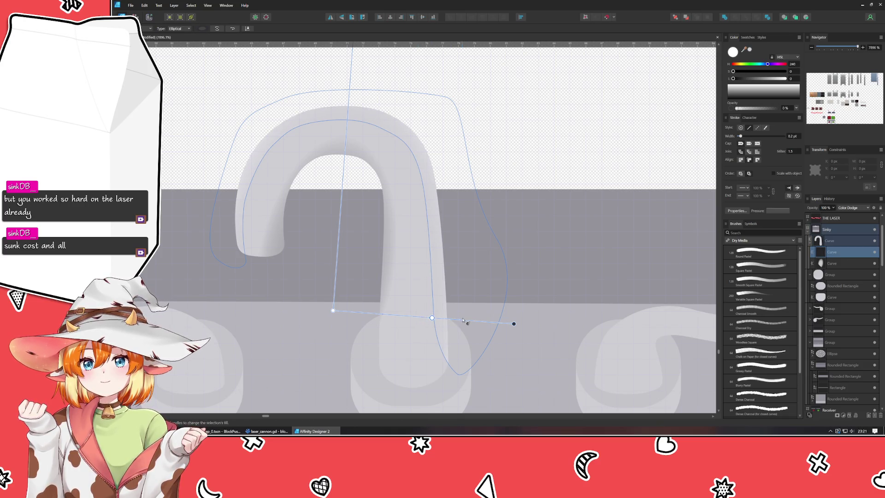
pyautogui.click(521, 131)
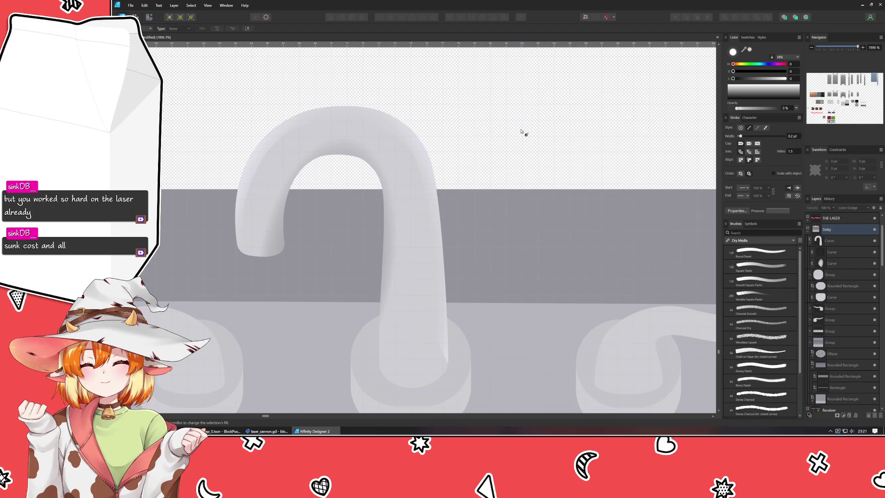
pyautogui.scroll(-10, 520, 132)
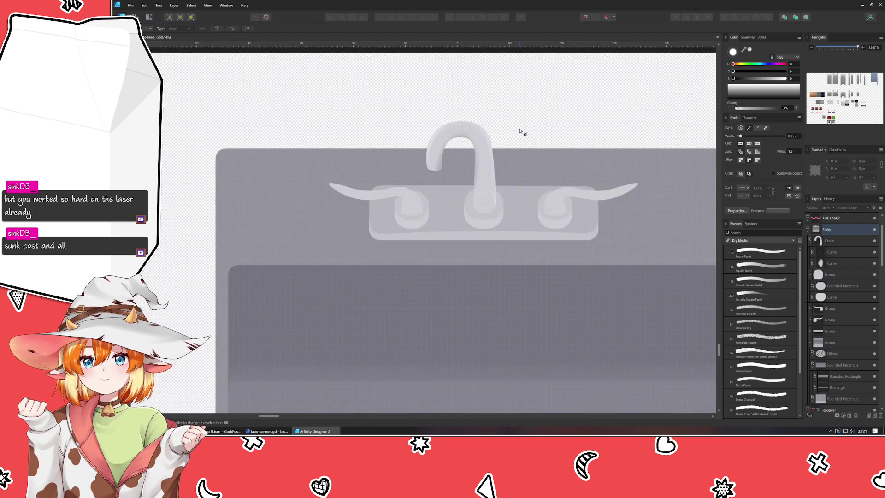
pyautogui.scroll(-5, 521, 133)
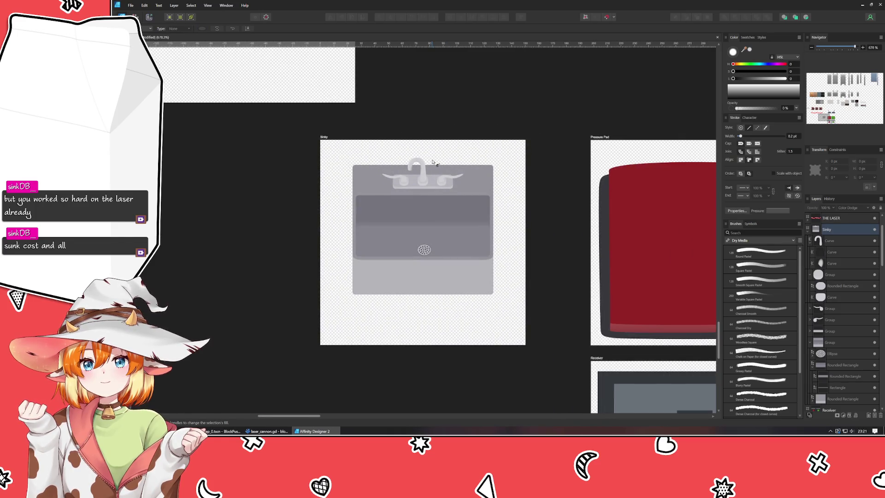
pyautogui.moveTo(432, 161); pyautogui.dragTo(394, 181)
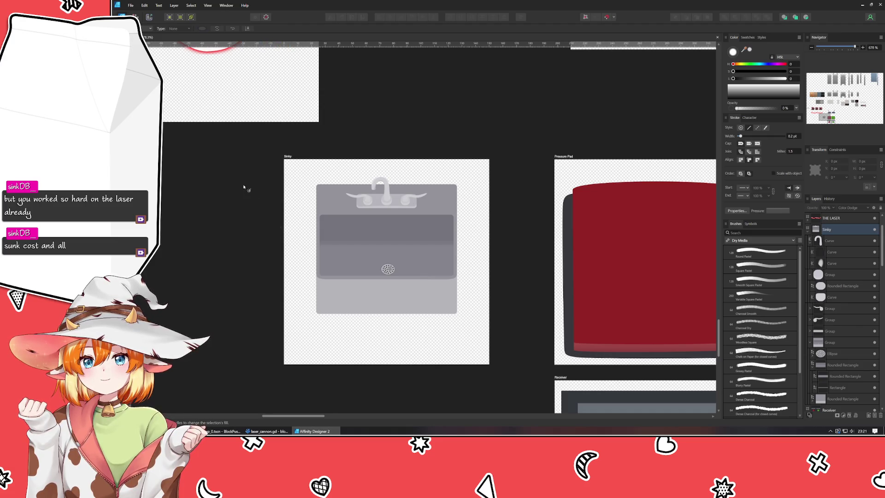
pyautogui.press('v')
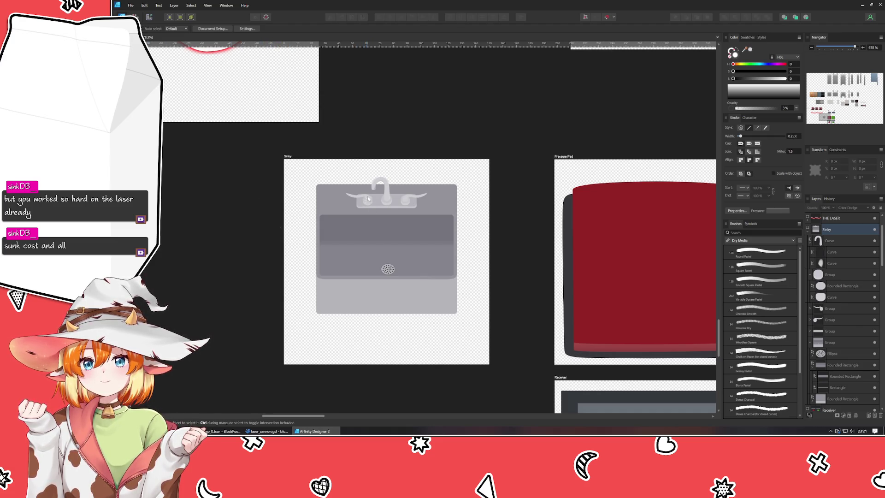
# Step: Group the faucet spout curve and its handle groups into a single faucet group
pyautogui.click(368, 198)
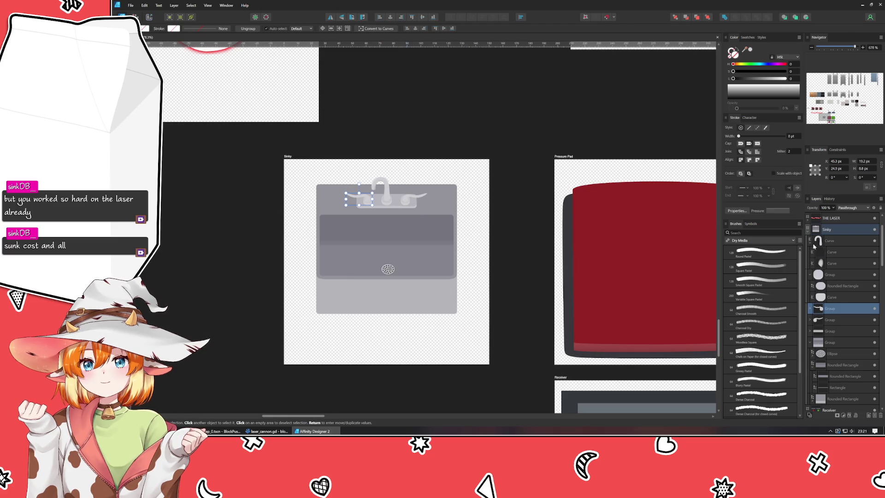
pyautogui.click(814, 245)
pyautogui.click(821, 253)
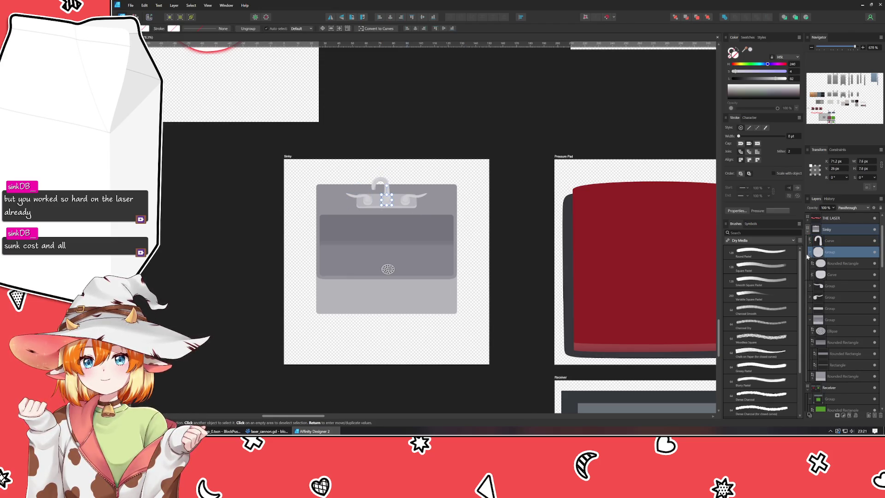
pyautogui.keyDown('shift'); pyautogui.click(838, 241); pyautogui.keyUp('shift')
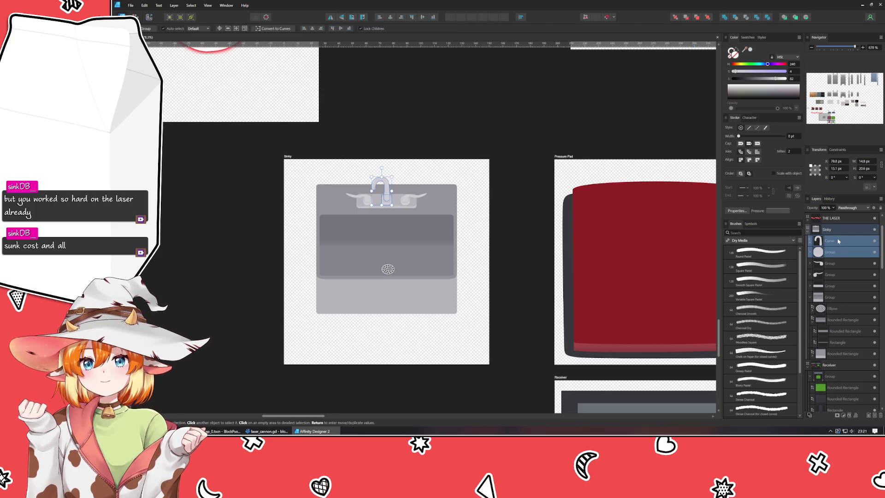
pyautogui.hotkey('ctrl', 'g')
pyautogui.keyDown('shift'); pyautogui.click(836, 275); pyautogui.keyUp('shift')
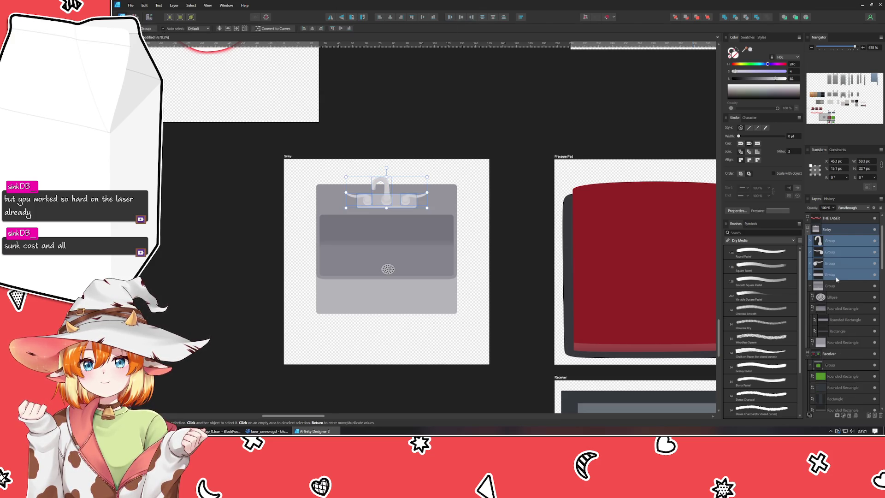
pyautogui.hotkey('ctrl', 'g')
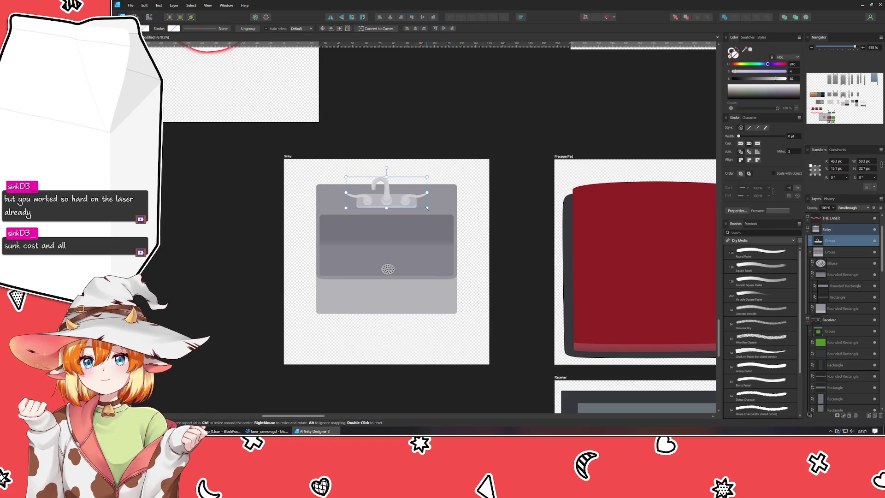
# Step: Enlarge the faucet group on the sink
pyautogui.moveTo(427, 208)
pyautogui.mouseDown()
pyautogui.moveTo(434, 214)
pyautogui.moveTo(393, 197)
pyautogui.mouseUp()
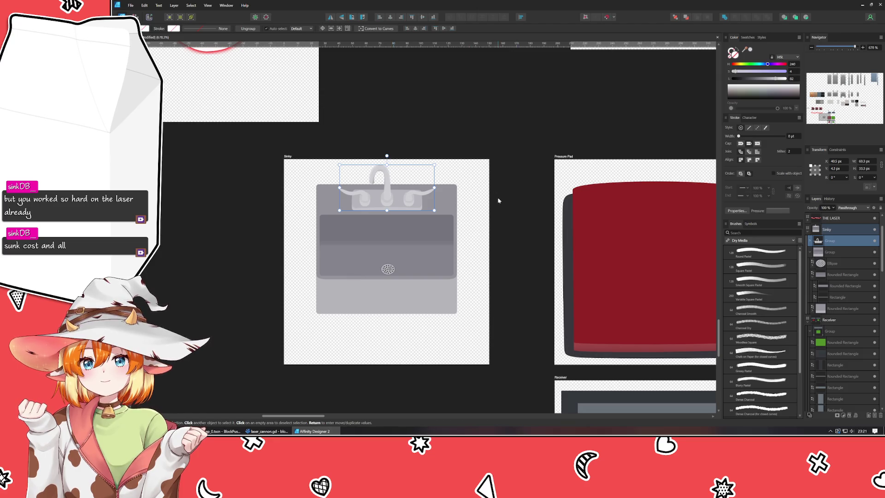
pyautogui.click(466, 205)
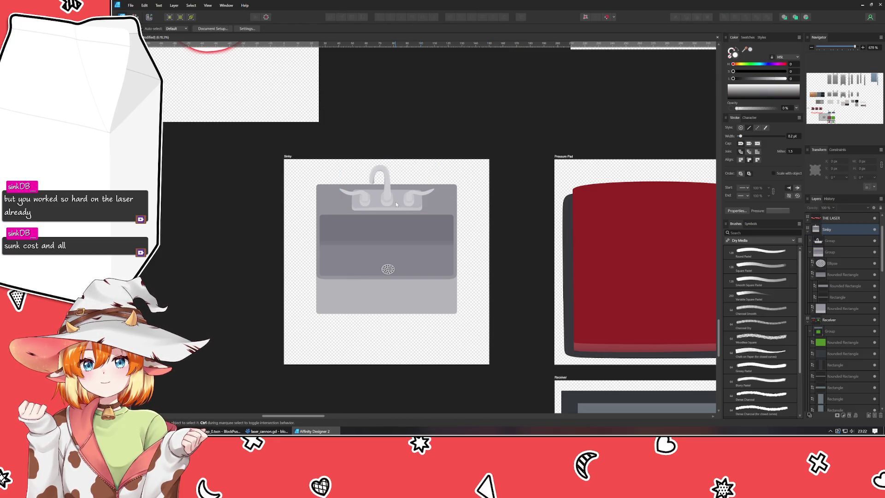
pyautogui.click(408, 199)
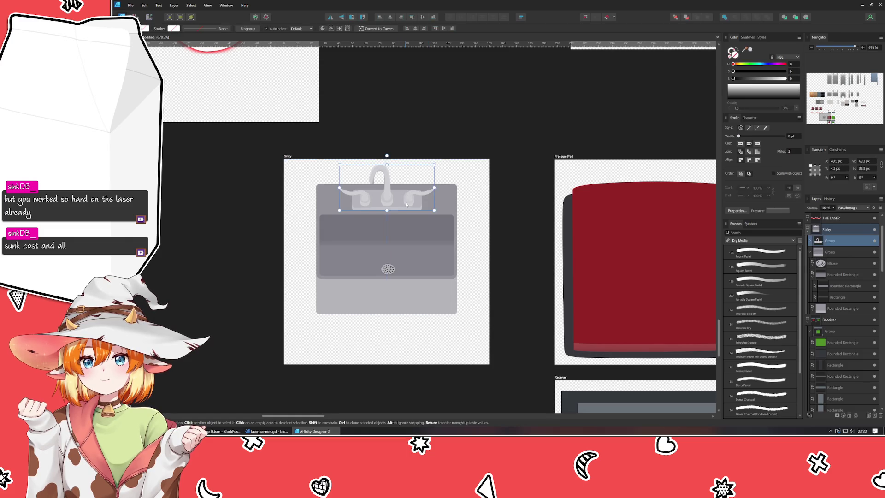
pyautogui.click(465, 212)
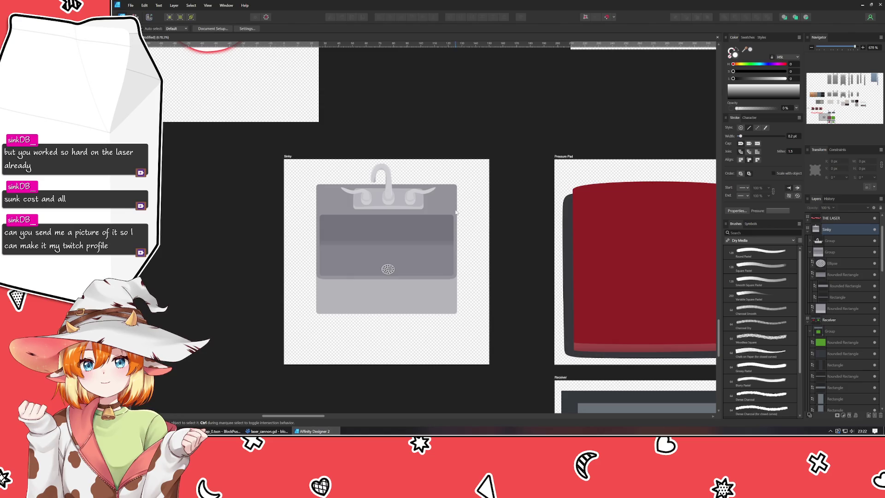
# Step: Select the whole sink, move it left and scale it up to fill the Sinky artboard
pyautogui.moveTo(295, 321)
pyautogui.mouseDown()
pyautogui.moveTo(362, 253)
pyautogui.moveTo(515, 158)
pyautogui.mouseUp()
pyautogui.moveTo(428, 215); pyautogui.dragTo(361, 224)
pyautogui.moveTo(427, 311)
pyautogui.mouseDown()
pyautogui.moveTo(492, 339)
pyautogui.moveTo(479, 350)
pyautogui.mouseUp()
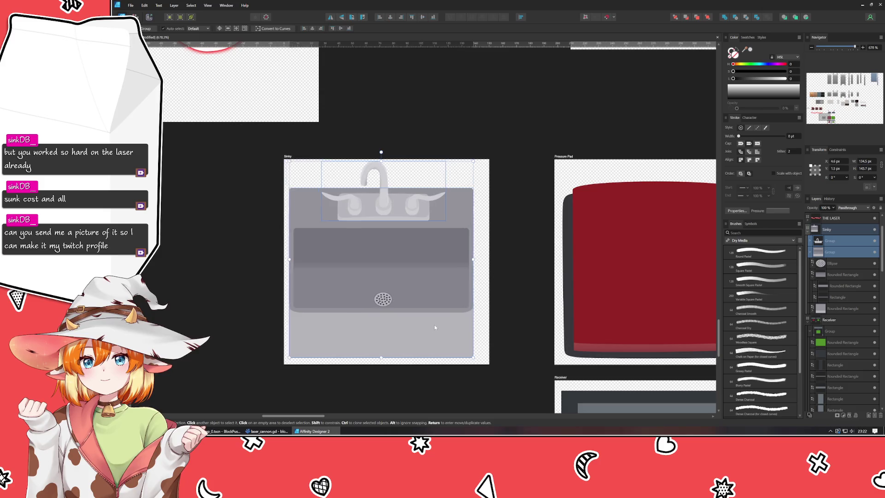
pyautogui.moveTo(430, 324); pyautogui.dragTo(438, 325)
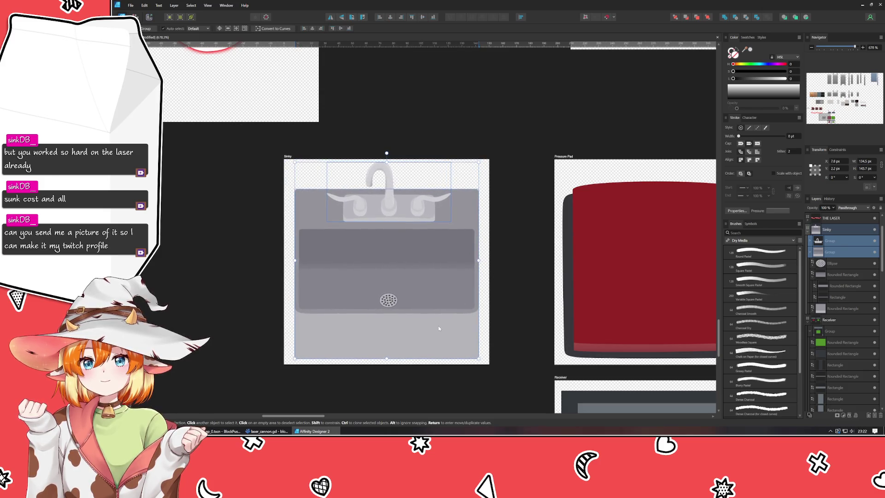
pyautogui.click(500, 297)
pyautogui.scroll(-4, 500, 297)
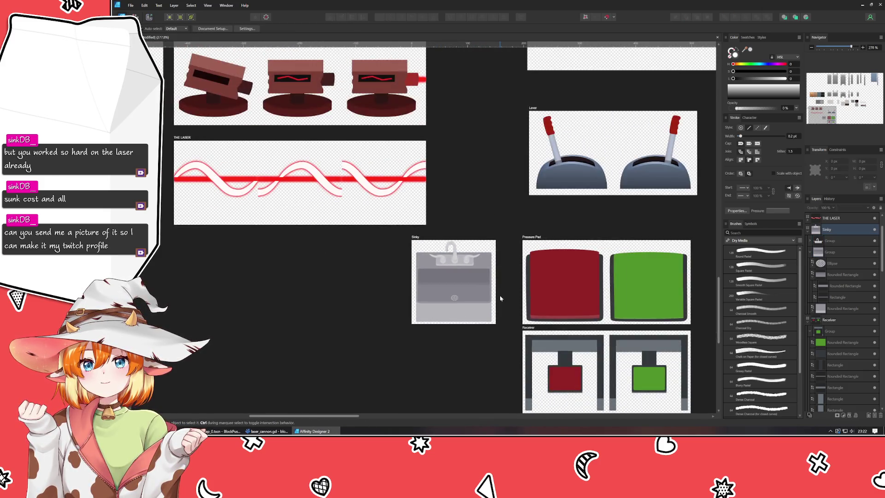
# Step: Select the drain ellipse and enlarge it slightly around its centre
pyautogui.scroll(2, 500, 297)
pyautogui.scroll(2, 500, 297)
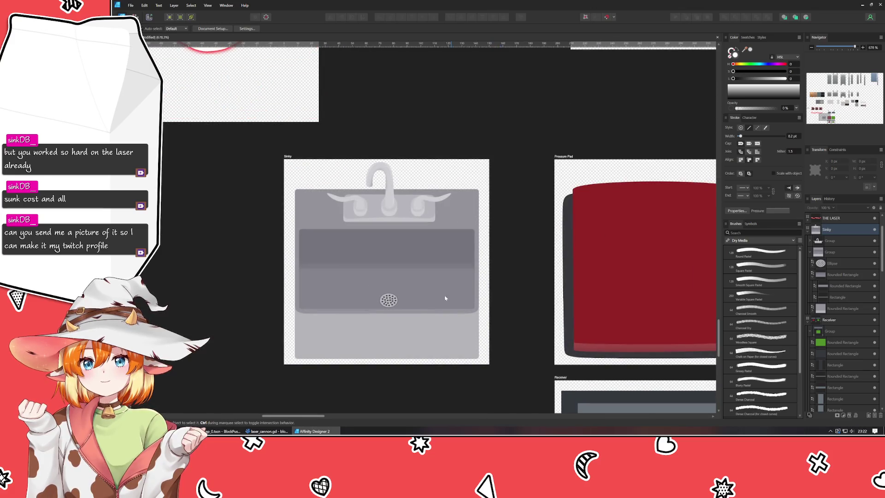
pyautogui.keyDown('ctrl'); pyautogui.click(390, 300); pyautogui.keyUp('ctrl')
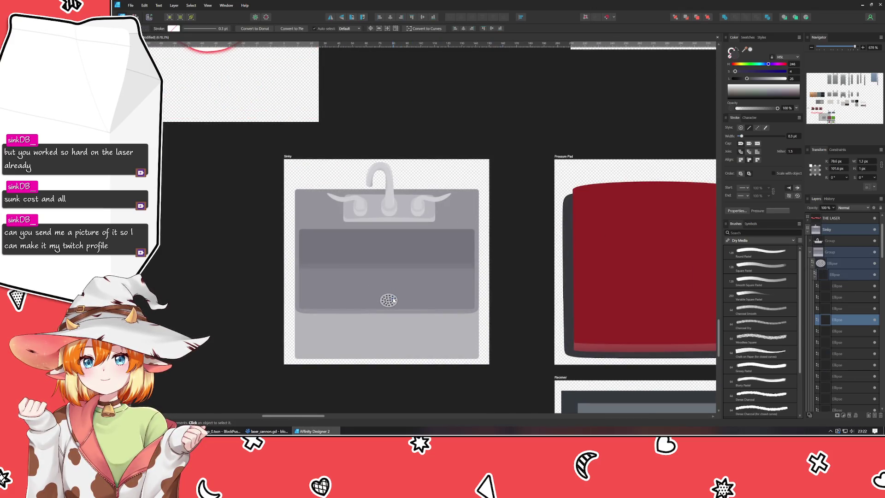
pyautogui.click(814, 275)
pyautogui.click(840, 275)
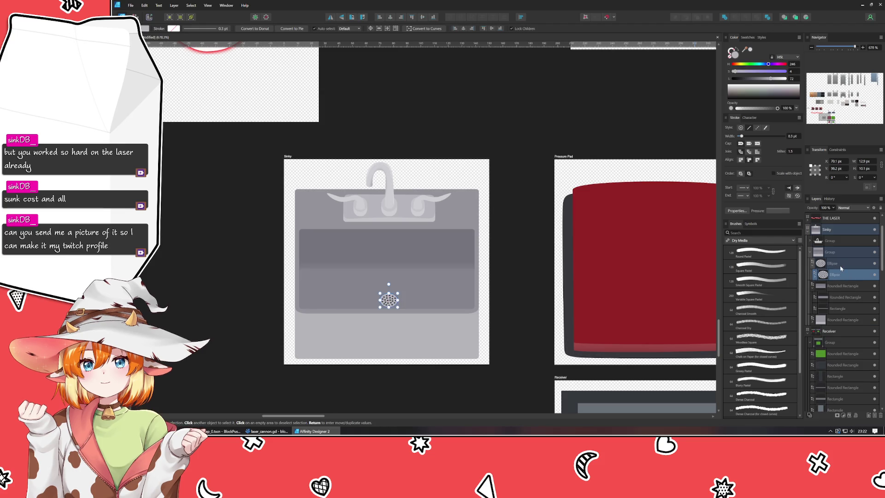
pyautogui.click(841, 266)
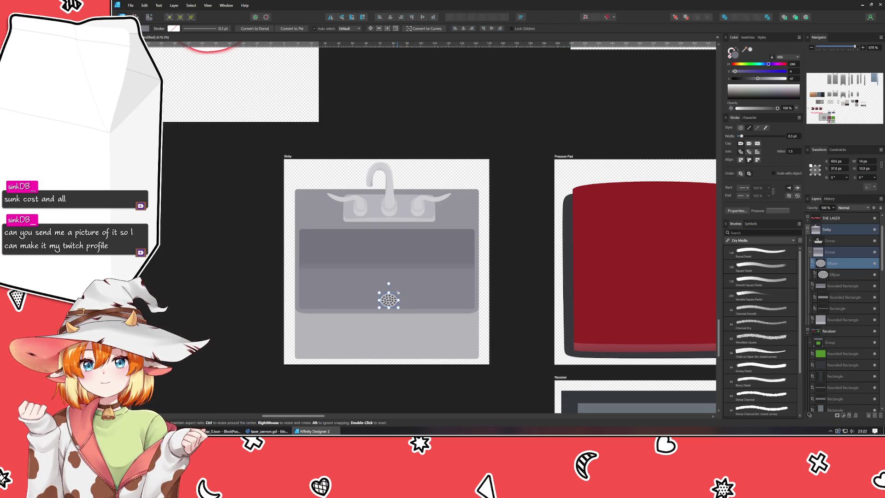
pyautogui.moveTo(398, 292); pyautogui.dragTo(402, 289)
# Step: Place the drain layer below the basin's Rounded Rectangle and nudge the drain slightly down
pyautogui.moveTo(843, 272)
pyautogui.mouseDown()
pyautogui.moveTo(838, 302)
pyautogui.moveTo(838, 272)
pyautogui.mouseUp()
pyautogui.scroll(5, 339, 333)
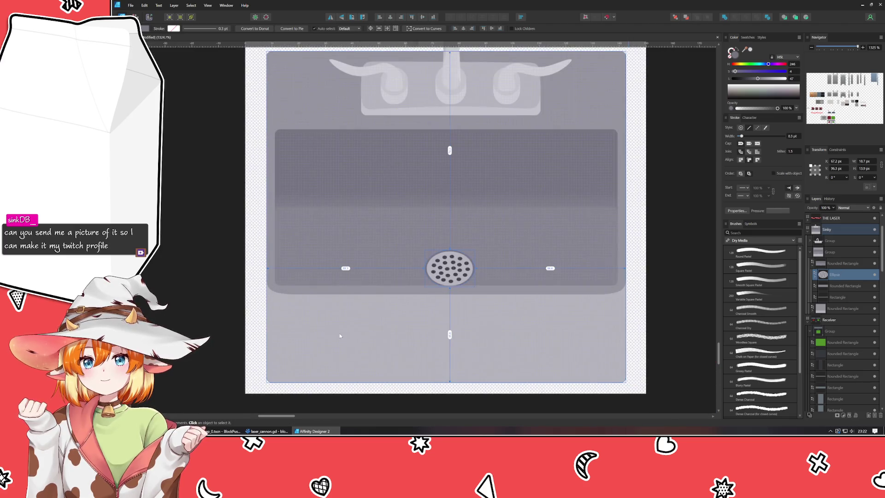
pyautogui.scroll(-6, 489, 296)
pyautogui.click(482, 278)
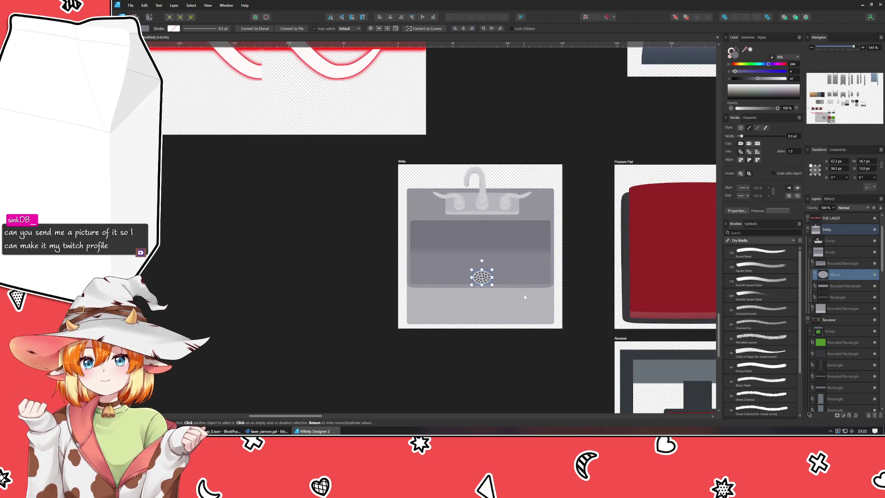
pyautogui.moveTo(481, 278); pyautogui.dragTo(480, 282)
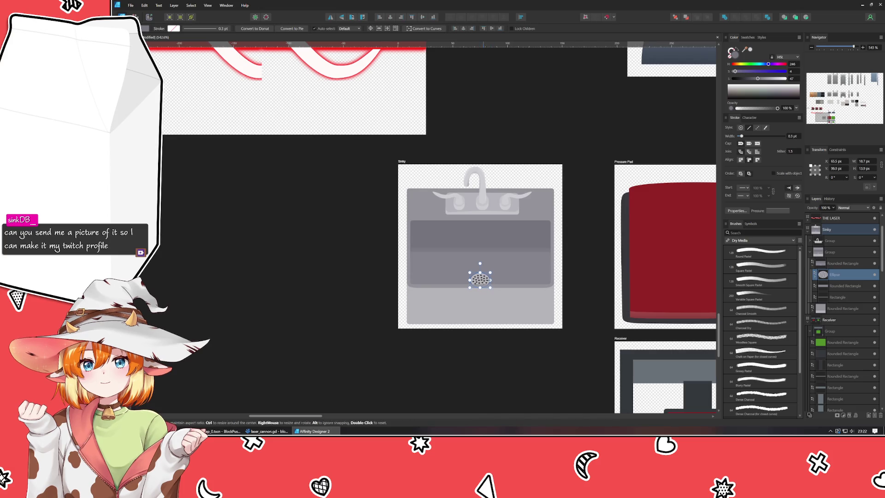
pyautogui.click(574, 286)
pyautogui.moveTo(575, 286)
pyautogui.mouseDown()
pyautogui.moveTo(541, 302)
pyautogui.moveTo(544, 316)
pyautogui.moveTo(527, 310)
pyautogui.mouseUp()
# Step: Raise the lower inner basin rectangle's Lightness slightly in the Color panel
pyautogui.click(477, 293)
pyautogui.click(477, 293)
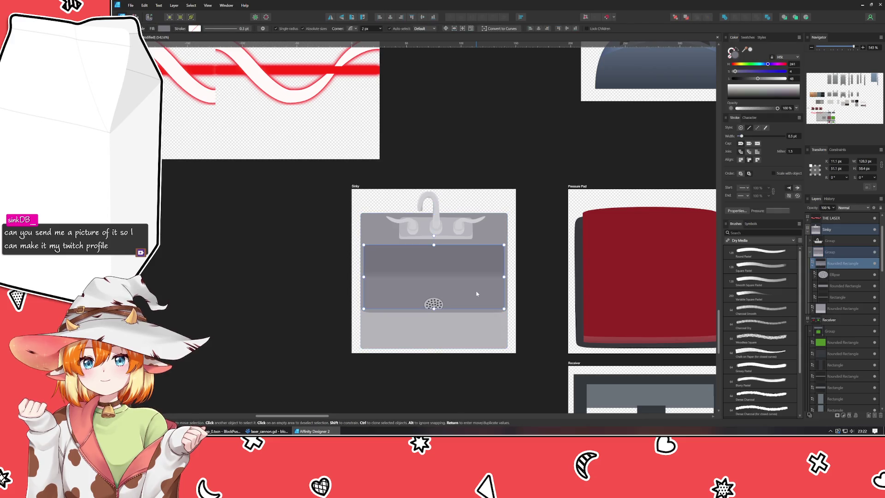
pyautogui.click(476, 294)
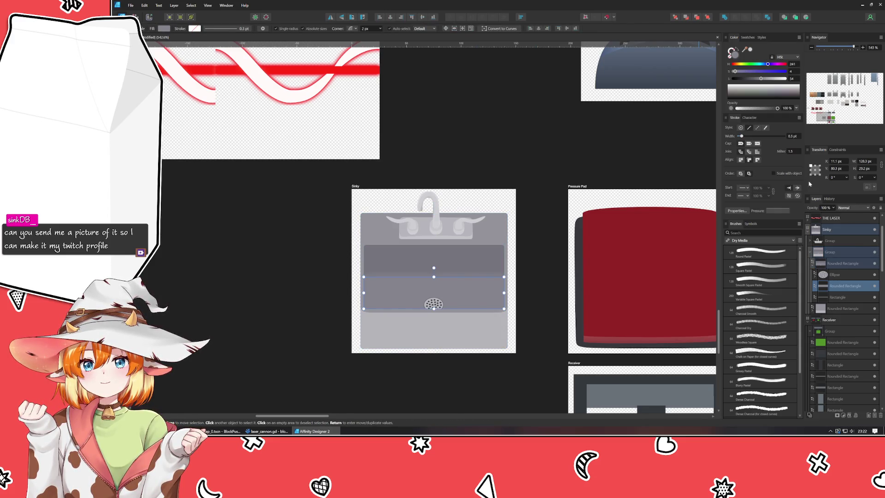
pyautogui.moveTo(761, 80); pyautogui.dragTo(761, 80)
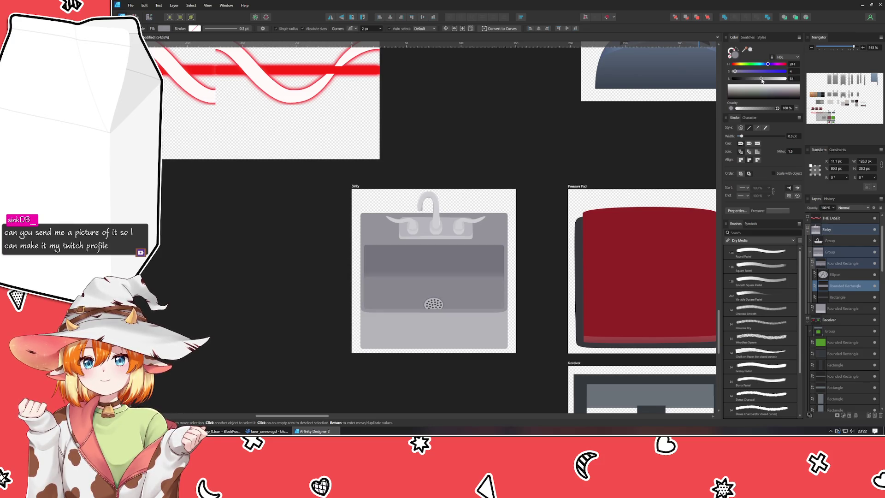
pyautogui.moveTo(761, 80); pyautogui.dragTo(763, 80)
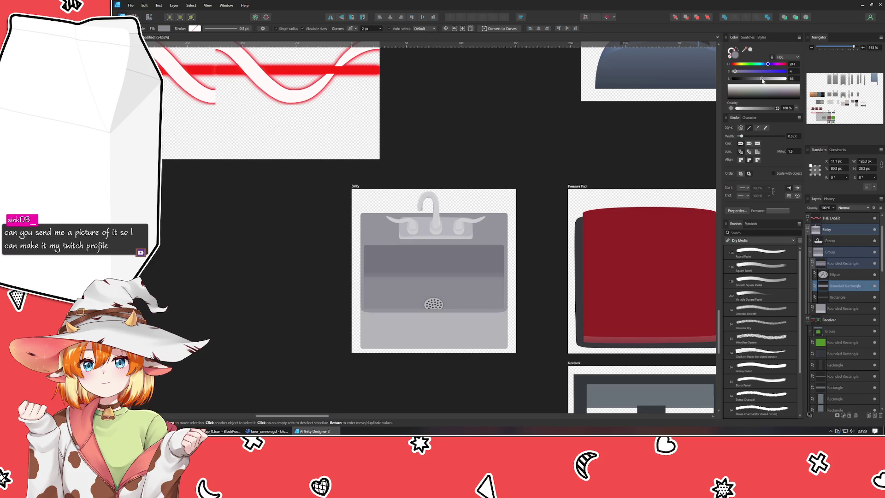
# Step: Select the thin shading rectangle inside the basin and paste a copy of it
pyautogui.click(839, 297)
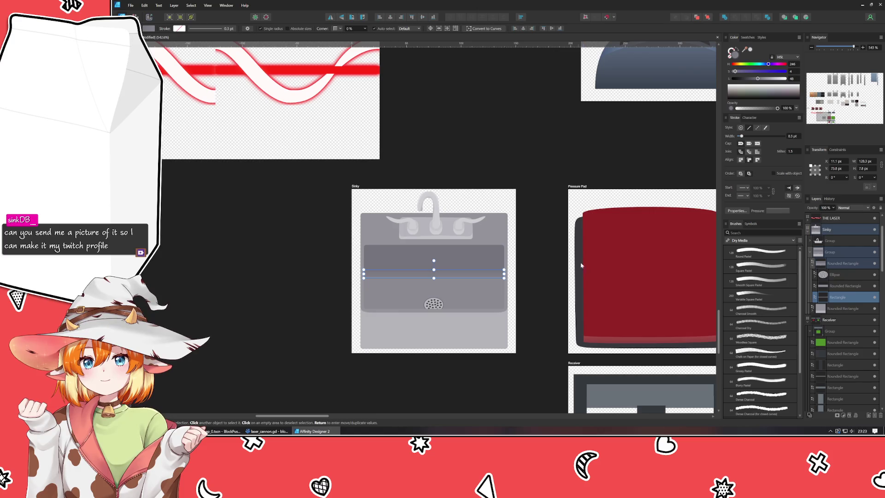
pyautogui.click(541, 263)
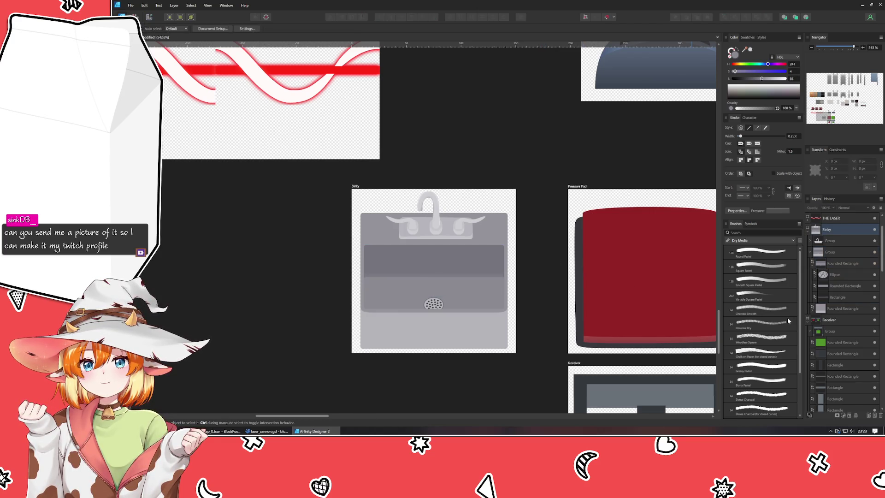
pyautogui.click(841, 298)
pyautogui.click(554, 308)
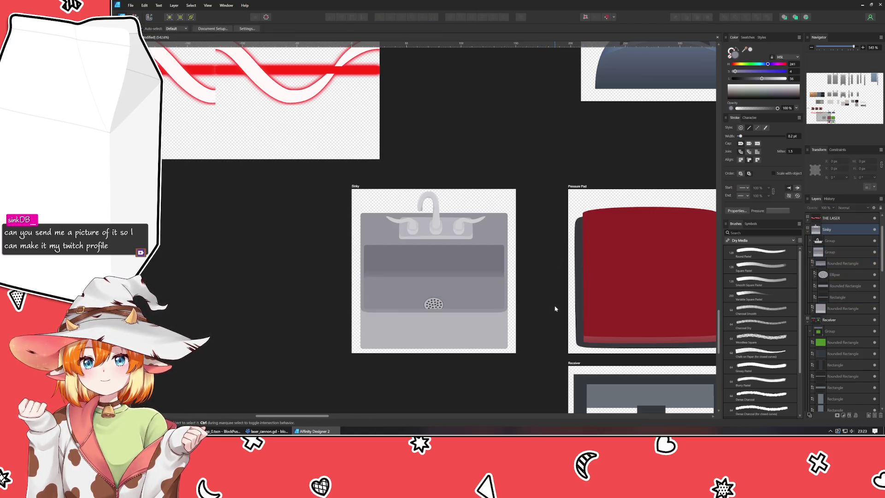
pyautogui.click(843, 301)
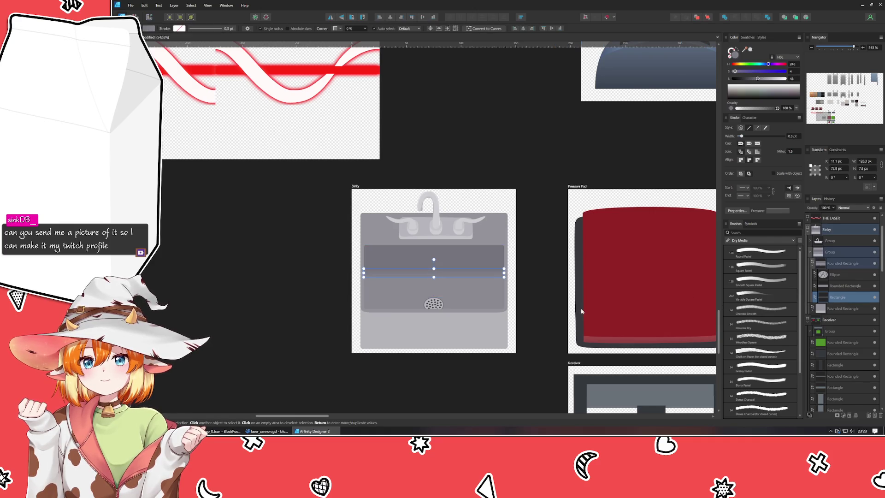
pyautogui.scroll(5, 488, 284)
pyautogui.hotkey('ctrl', 'v')
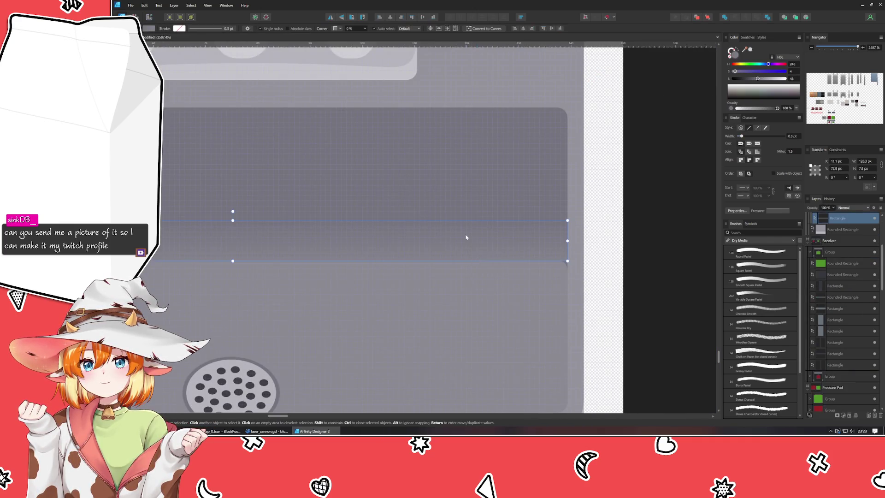
# Step: Move the rectangle copy slightly lower in the basin and select its gradient fill's right stop
pyautogui.moveTo(466, 236)
pyautogui.mouseDown()
pyautogui.moveTo(464, 244)
pyautogui.moveTo(628, 234)
pyautogui.moveTo(708, 240)
pyautogui.mouseUp()
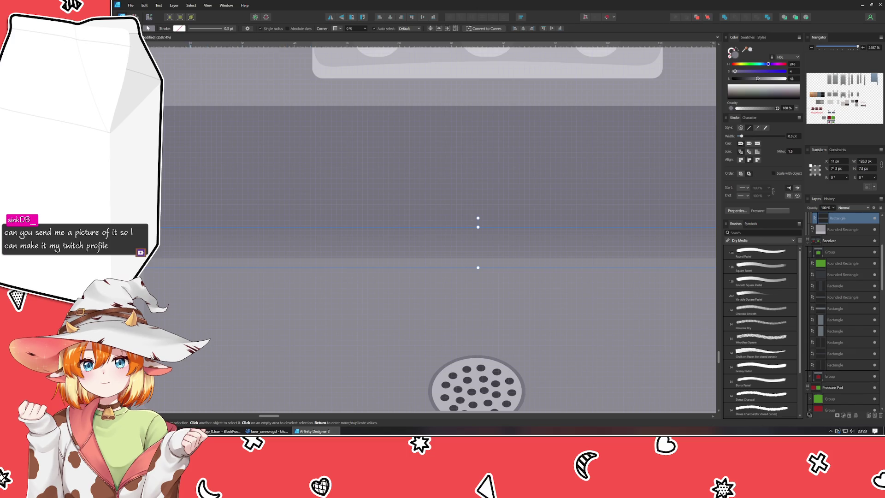
pyautogui.click(147, 28)
pyautogui.click(210, 56)
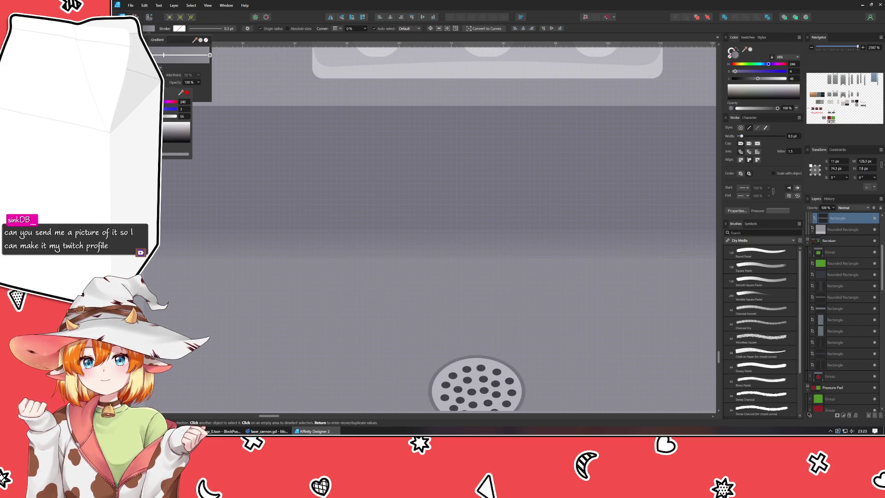
pyautogui.scroll(-5, 306, 187)
pyautogui.click(175, 215)
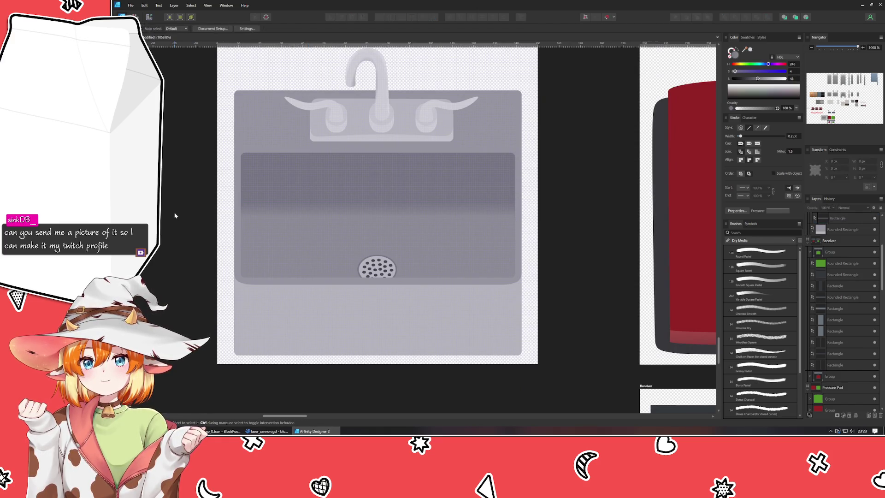
pyautogui.scroll(-3, 175, 215)
pyautogui.moveTo(175, 215)
pyautogui.mouseDown()
pyautogui.moveTo(221, 247)
pyautogui.moveTo(238, 230)
pyautogui.mouseUp()
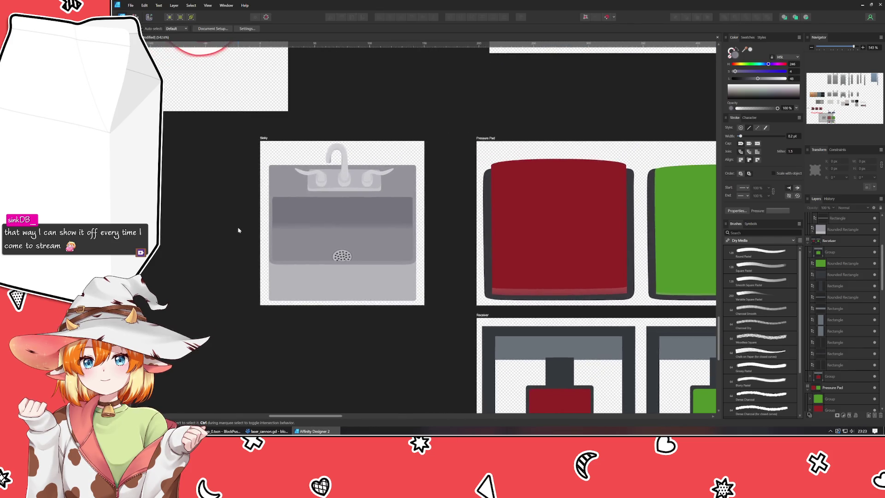
# Step: Select the sink's light-grey front panel rectangle with the Node tool
pyautogui.scroll(1, 238, 230)
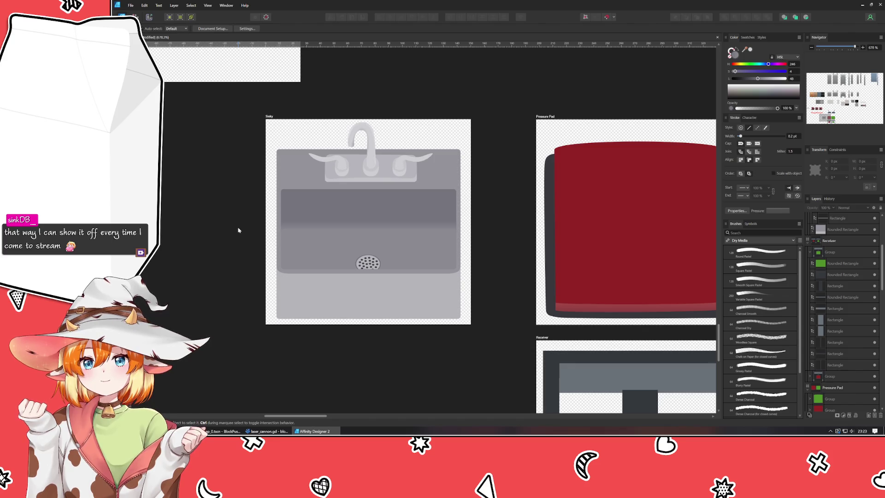
pyautogui.click(307, 312)
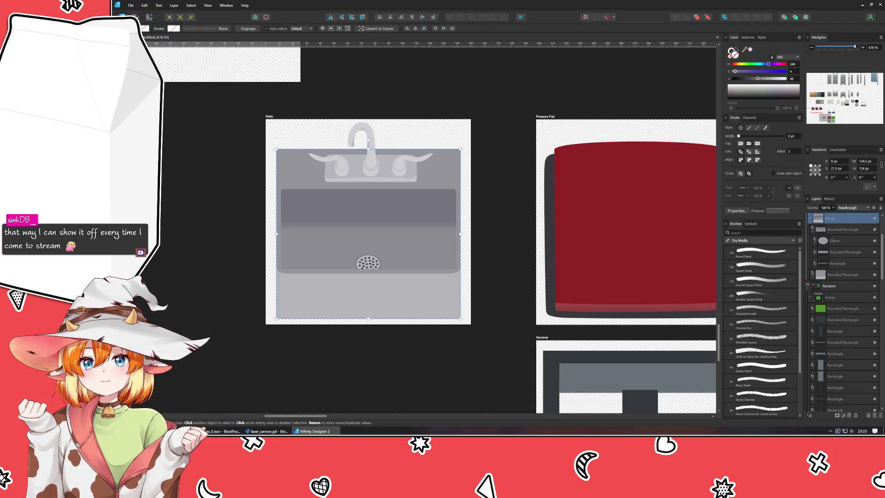
pyautogui.press('a')
pyautogui.click(278, 319)
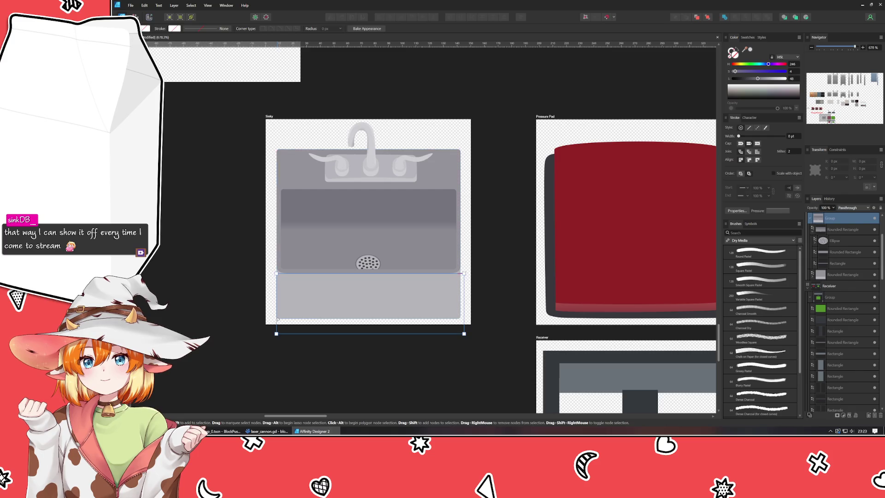
pyautogui.scroll(5, 278, 311)
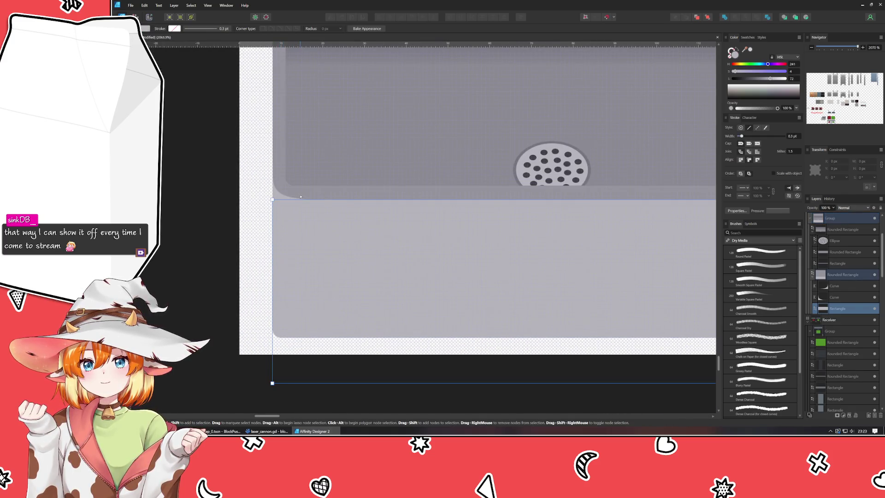
pyautogui.click(274, 289)
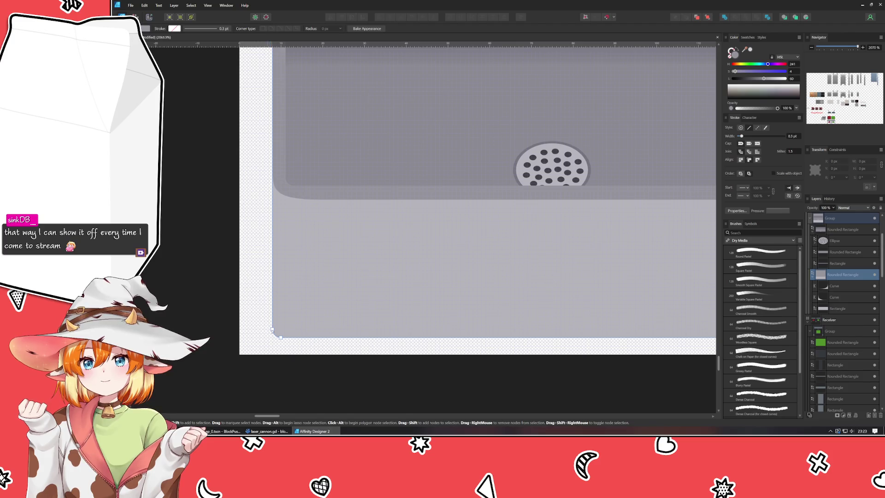
pyautogui.click(279, 333)
pyautogui.click(302, 197)
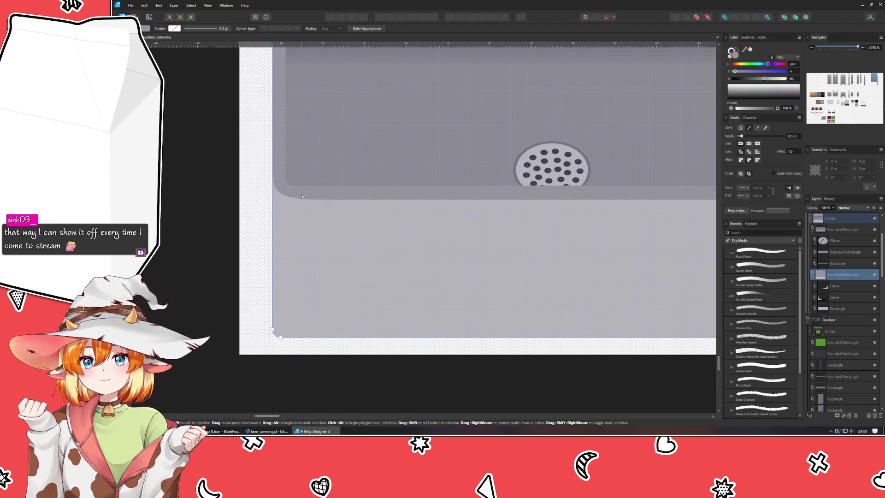
pyautogui.scroll(-4, 252, 316)
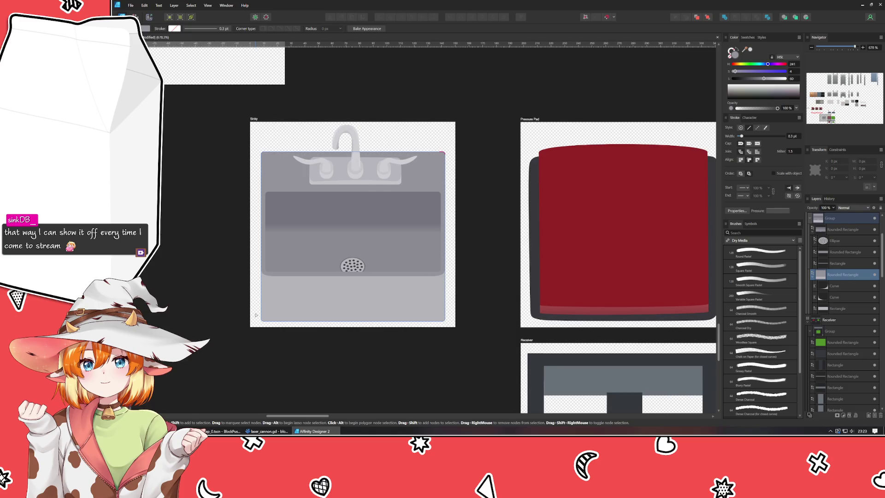
pyautogui.scroll(2, 256, 314)
pyautogui.press('v')
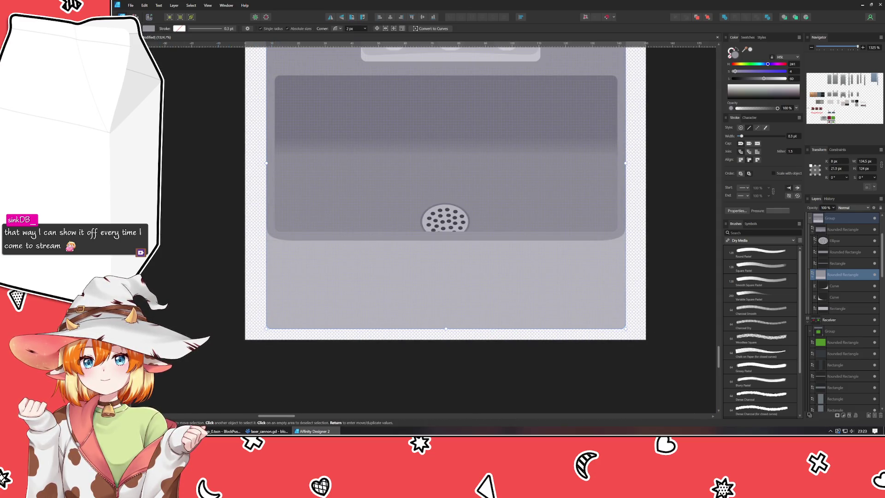
pyautogui.press('a')
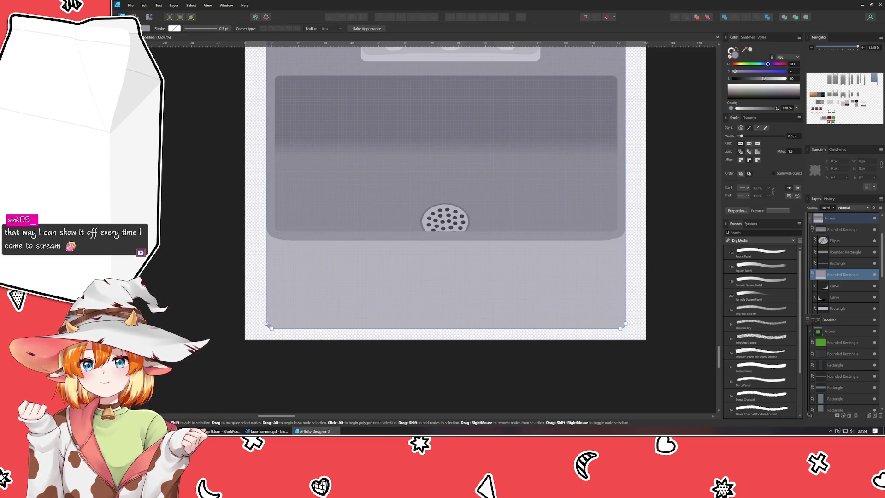
# Step: Round the front panel's bottom-left corner to 3.8 px and convert the shape to a curve
pyautogui.click(271, 328)
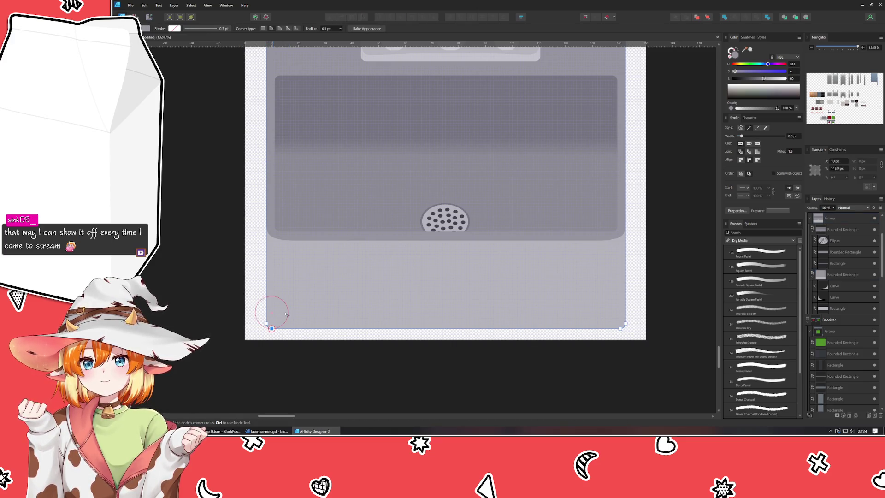
pyautogui.moveTo(272, 328); pyautogui.dragTo(286, 316)
pyautogui.hotkey('ctrl', 'Return')
pyautogui.scroll(5, 271, 328)
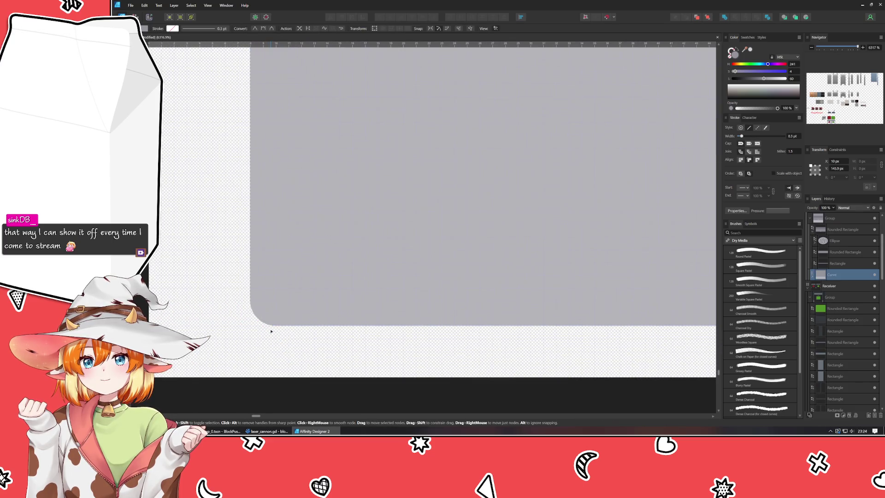
pyautogui.hotkey('ctrl', 'z')
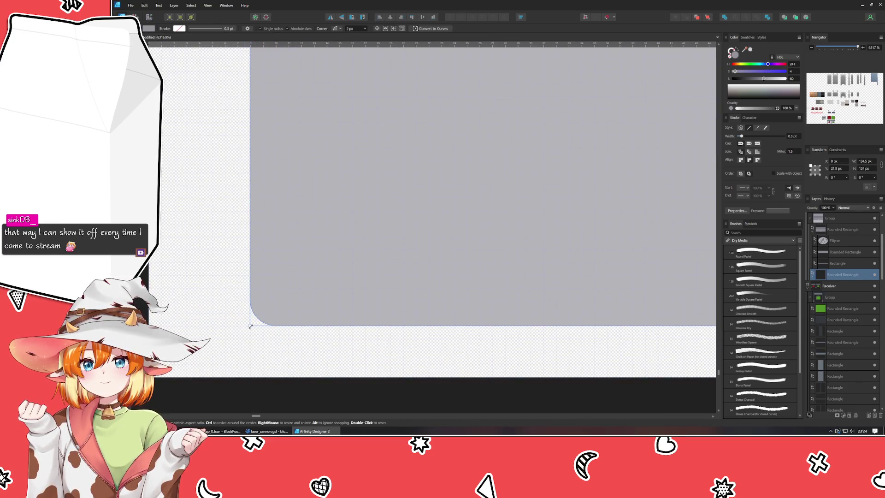
pyautogui.moveTo(249, 326)
pyautogui.mouseDown()
pyautogui.moveTo(275, 299)
pyautogui.moveTo(251, 325)
pyautogui.mouseUp()
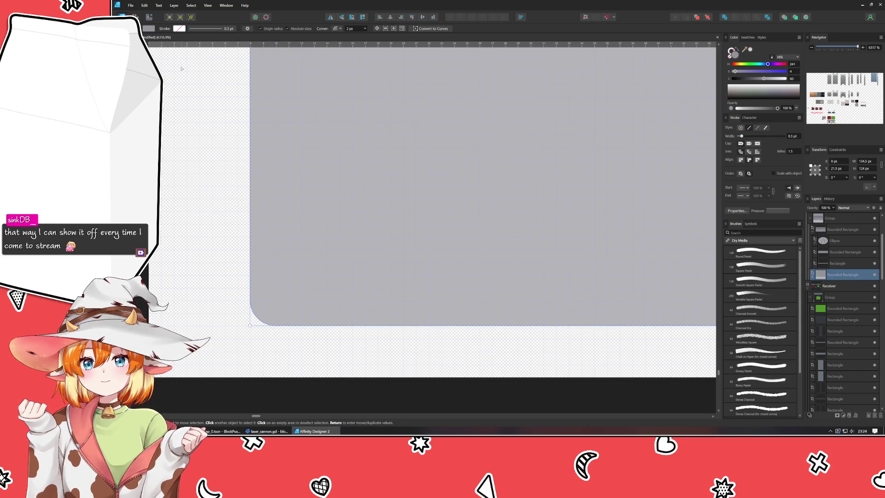
pyautogui.scroll(-6, 279, 79)
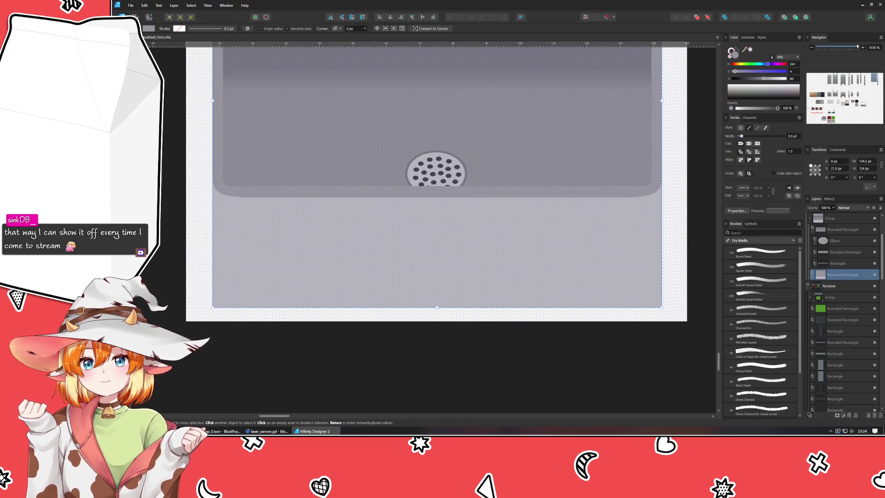
pyautogui.press('a')
pyautogui.moveTo(212, 307); pyautogui.dragTo(228, 298)
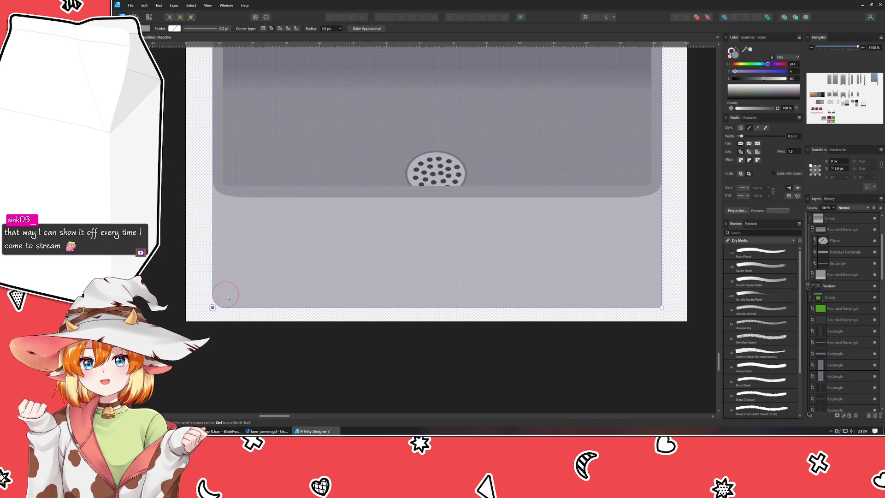
pyautogui.hotkey('ctrl', 'Return')
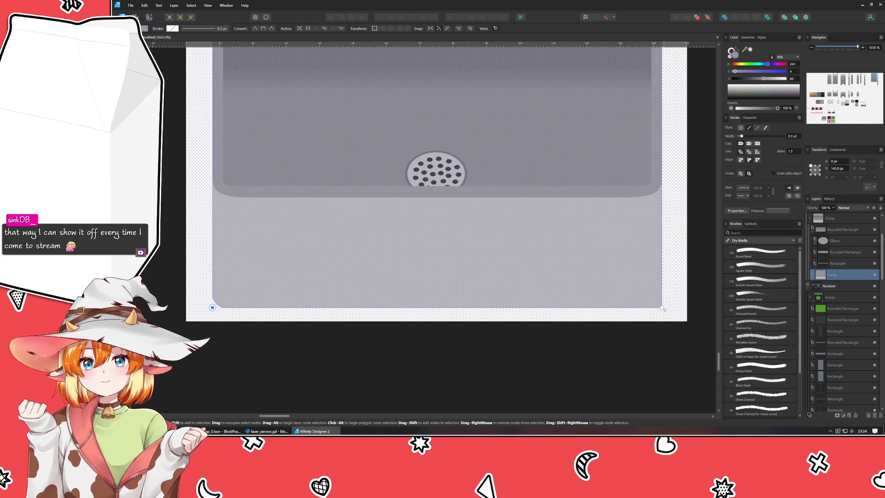
# Step: Round the panel's bottom-right corner to 6.4 px and slightly soften both top corners
pyautogui.click(661, 307)
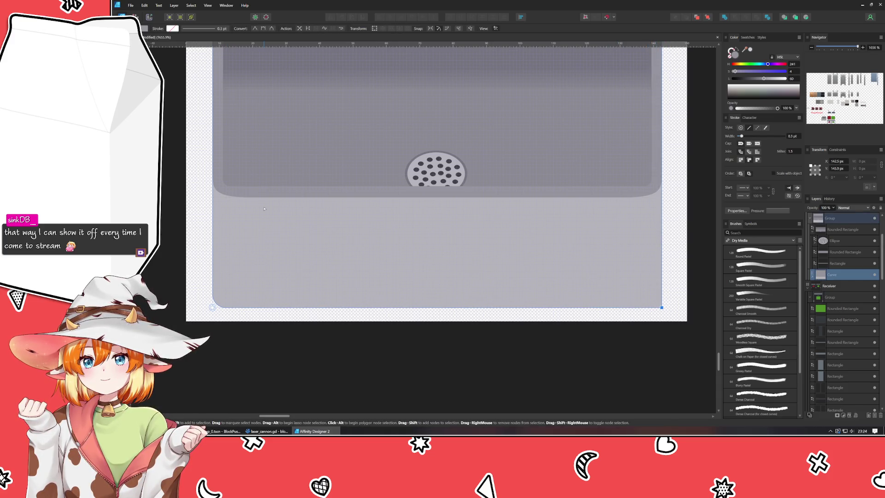
pyautogui.press('c')
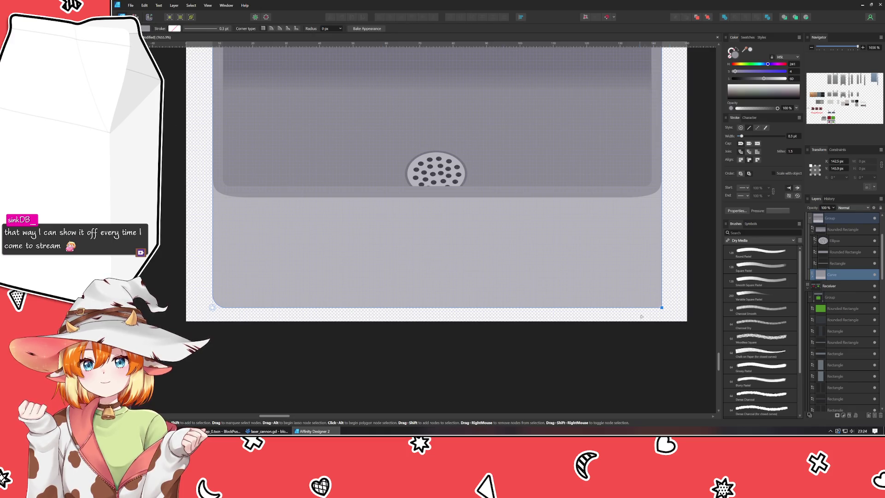
pyautogui.moveTo(662, 308)
pyautogui.mouseDown()
pyautogui.moveTo(634, 295)
pyautogui.moveTo(642, 303)
pyautogui.mouseUp()
pyautogui.scroll(5, 633, 285)
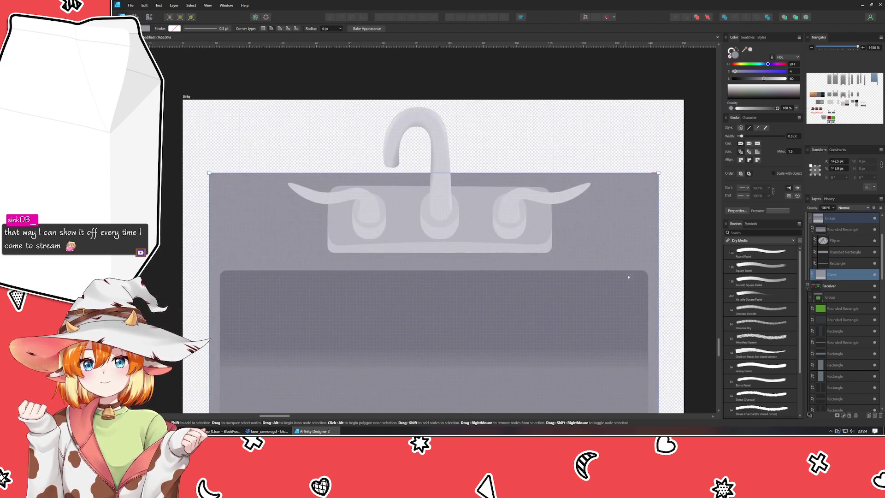
pyautogui.moveTo(666, 159)
pyautogui.mouseDown()
pyautogui.moveTo(162, 181)
pyautogui.moveTo(160, 205)
pyautogui.mouseUp()
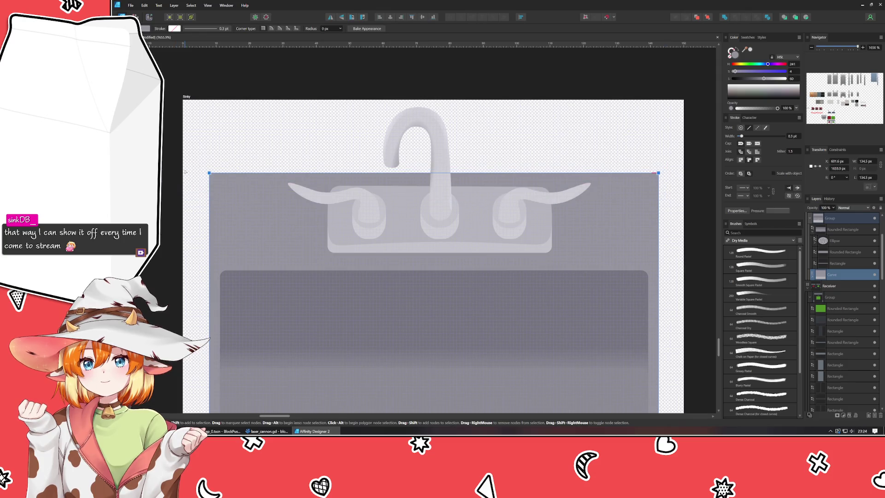
pyautogui.moveTo(211, 176); pyautogui.dragTo(214, 183)
pyautogui.hotkey('ctrl', 'd')
pyautogui.scroll(-3, 277, 171)
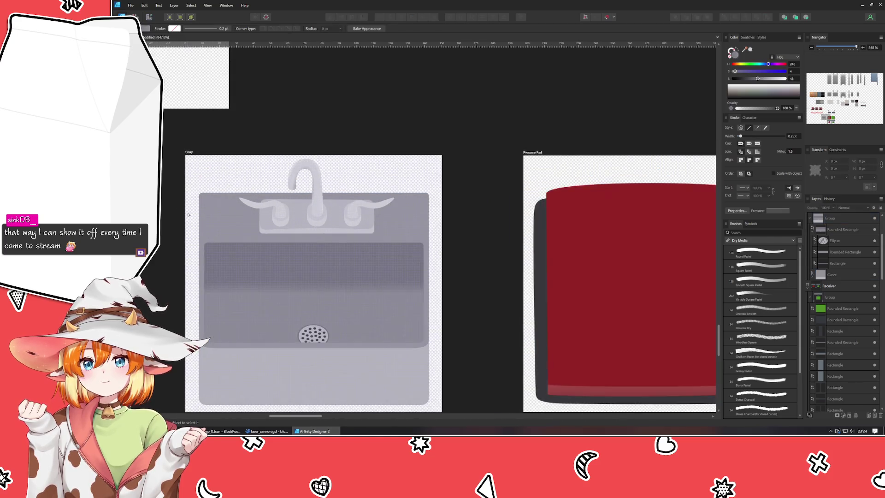
# Step: Select the panel curve's two bottom nodes and enlarge their corner rounding with the Corner tool
pyautogui.scroll(-2, 277, 170)
pyautogui.scroll(3, 276, 323)
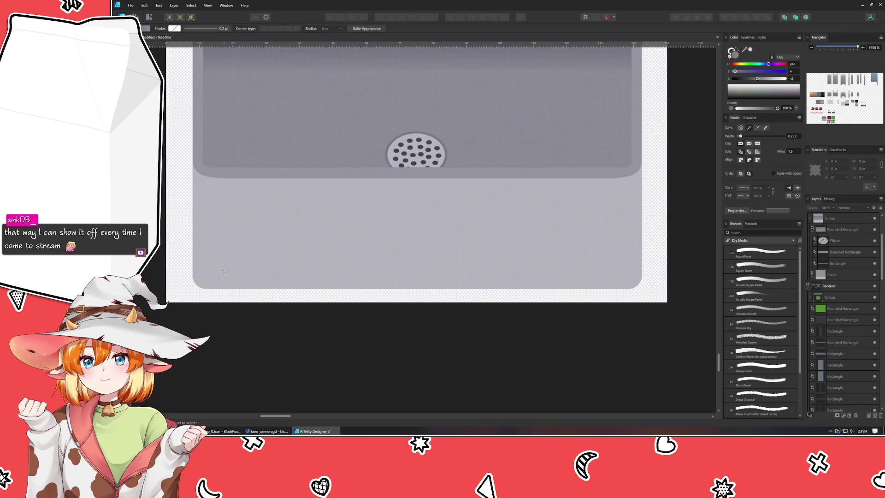
pyautogui.click(276, 318)
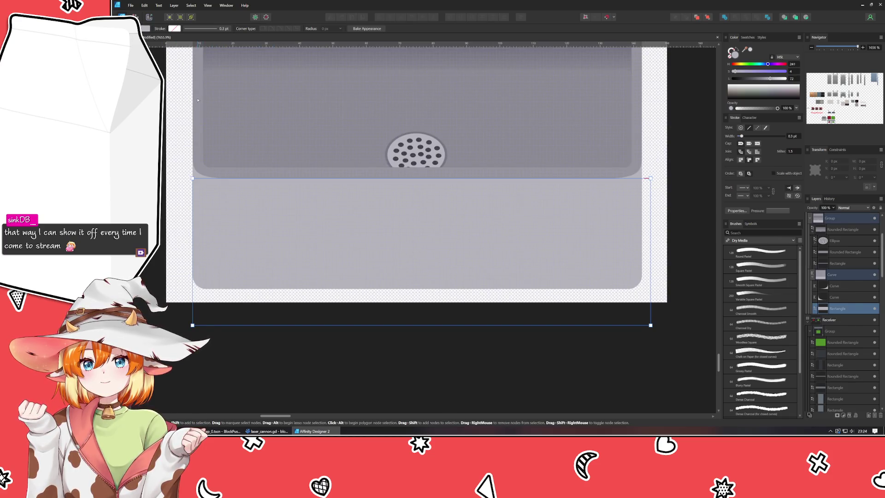
pyautogui.click(188, 232)
pyautogui.moveTo(178, 256); pyautogui.dragTo(669, 308)
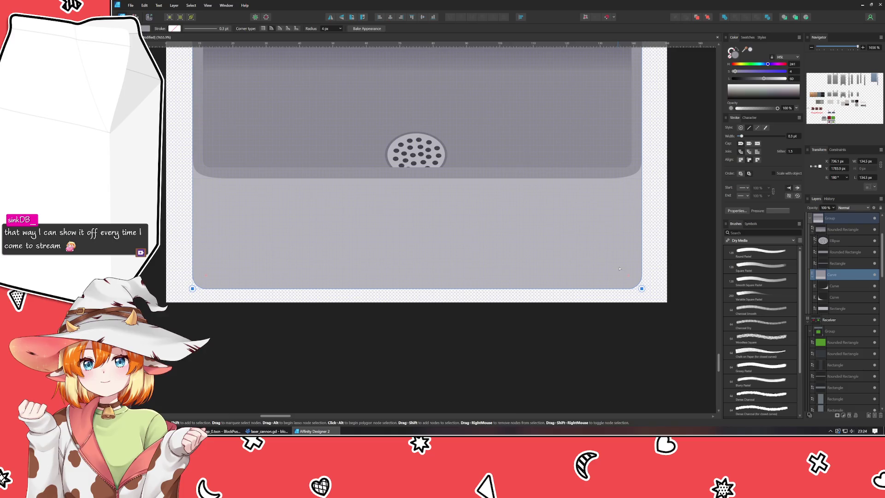
pyautogui.press('c')
pyautogui.moveTo(622, 273); pyautogui.dragTo(612, 264)
pyautogui.click(494, 378)
# Step: Increase the bottom corner rounding to 13.4 px, then pan to the neighbouring artboards
pyautogui.scroll(-4, 494, 379)
pyautogui.scroll(3, 495, 379)
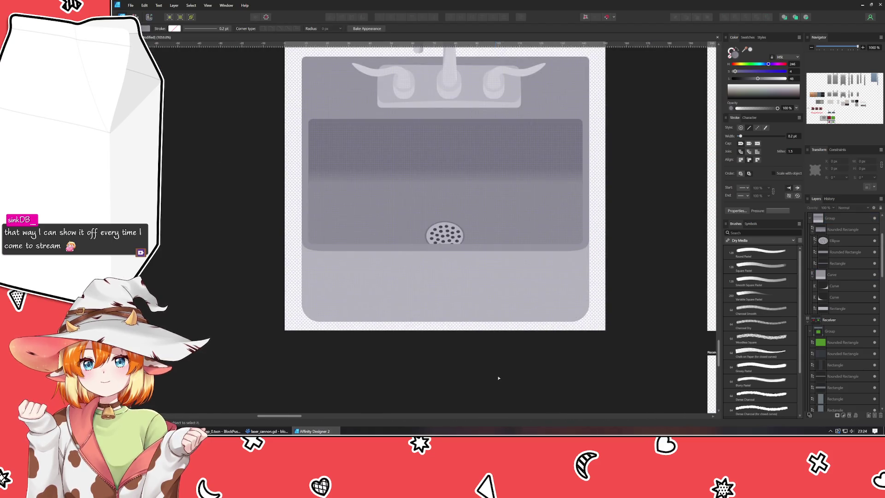
pyautogui.click(576, 313)
pyautogui.moveTo(585, 318)
pyautogui.mouseDown()
pyautogui.moveTo(548, 288)
pyautogui.moveTo(563, 304)
pyautogui.mouseUp()
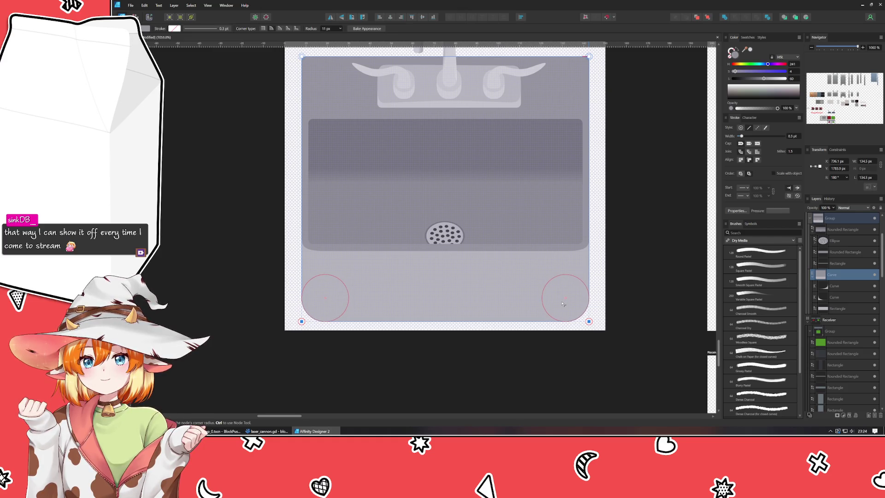
pyautogui.click(489, 379)
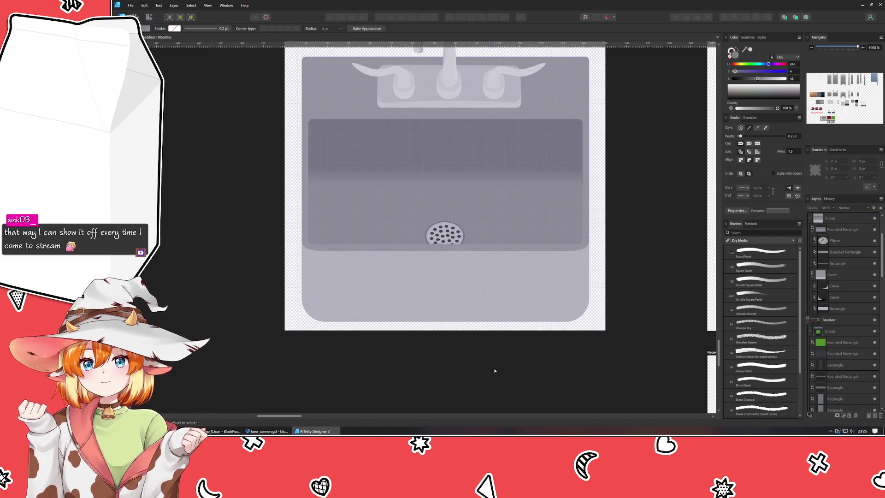
pyautogui.scroll(-2, 494, 370)
pyautogui.moveTo(479, 367); pyautogui.dragTo(413, 365)
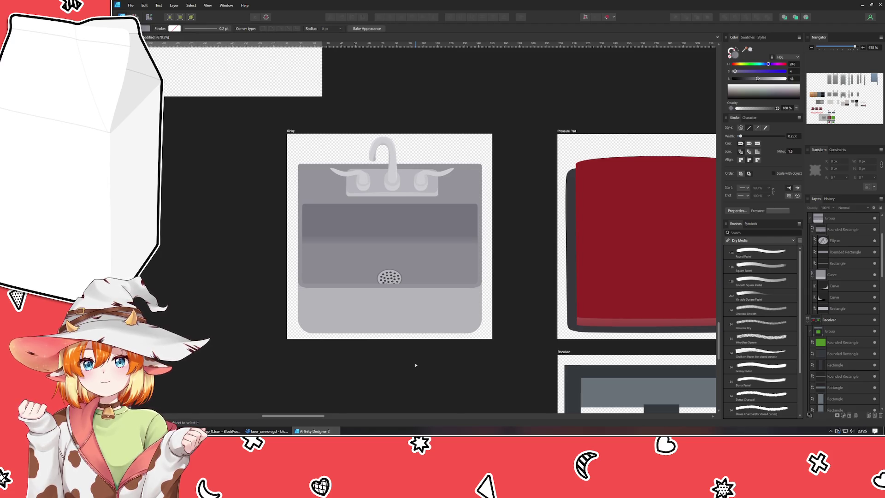
# Step: Zoom to 100% then 200% and pan to bring the Sinky artboard into view
pyautogui.scroll(-2, 416, 365)
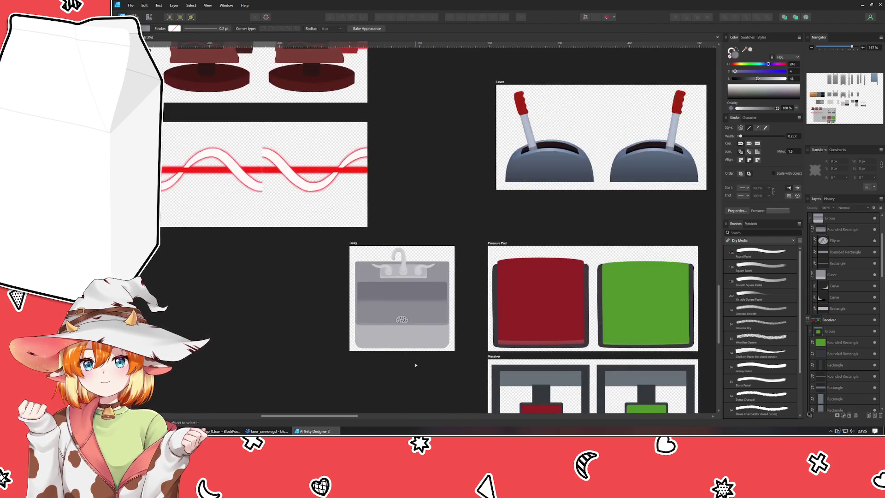
pyautogui.scroll(1, 415, 365)
pyautogui.moveTo(416, 365); pyautogui.dragTo(396, 328)
pyautogui.hotkey('ctrl', '1')
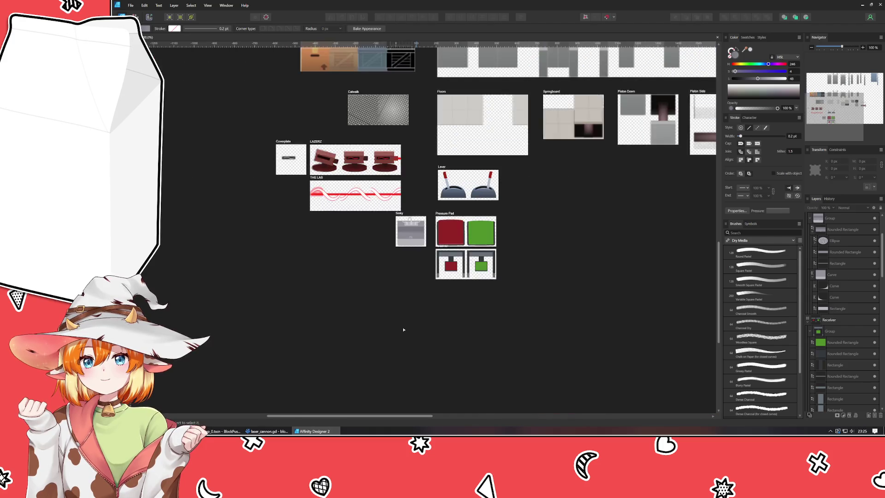
pyautogui.hotkey('ctrl', '2')
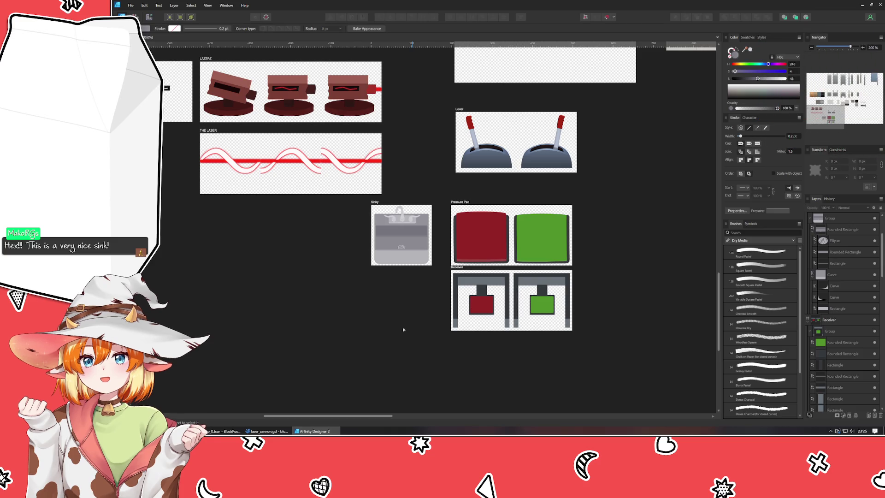
pyautogui.scroll(3, 350, 233)
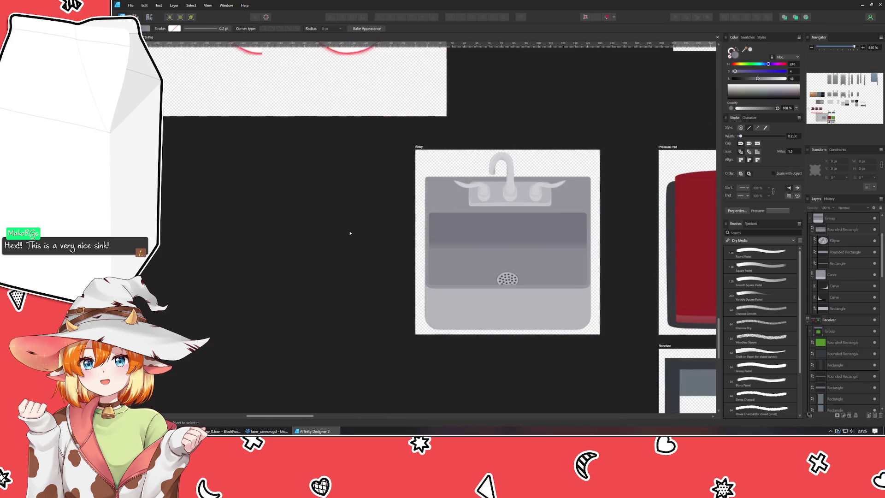
pyautogui.scroll(-1, 350, 232)
pyautogui.hscroll(2, 341, 233)
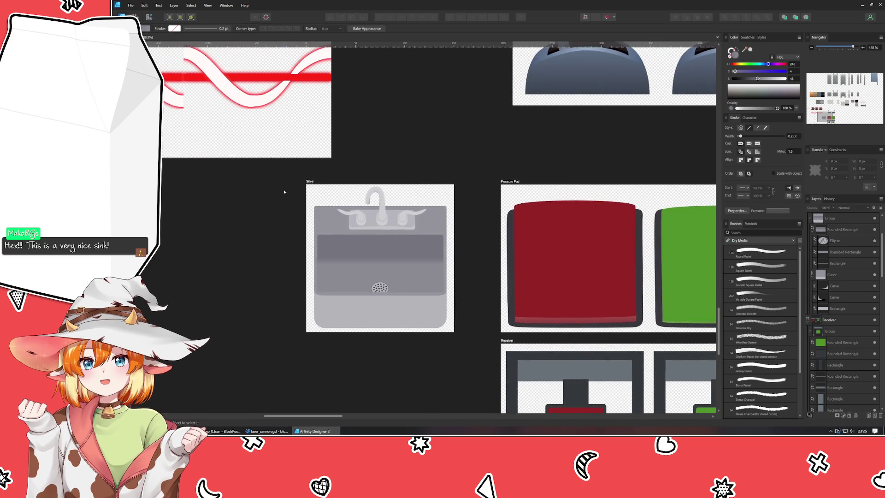
# Step: Set the Sinky artboard's width to 300 px and move it left, clear of Pressure Pad
pyautogui.click(310, 182)
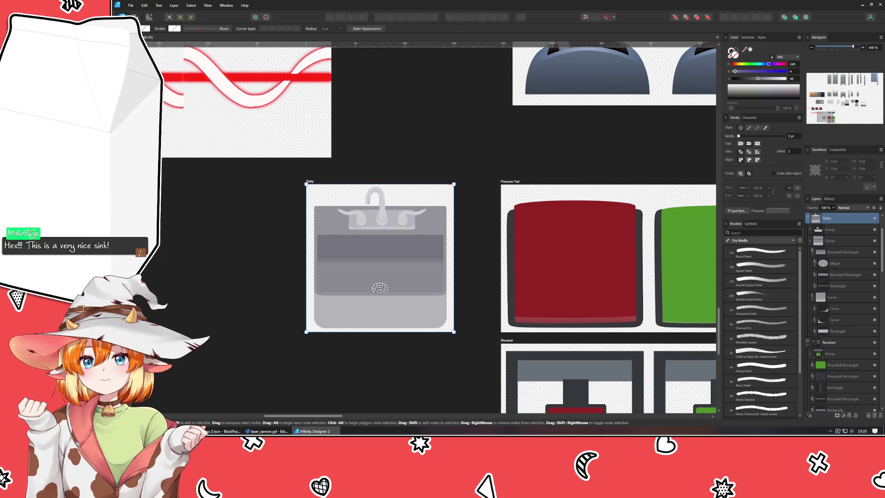
pyautogui.press('v')
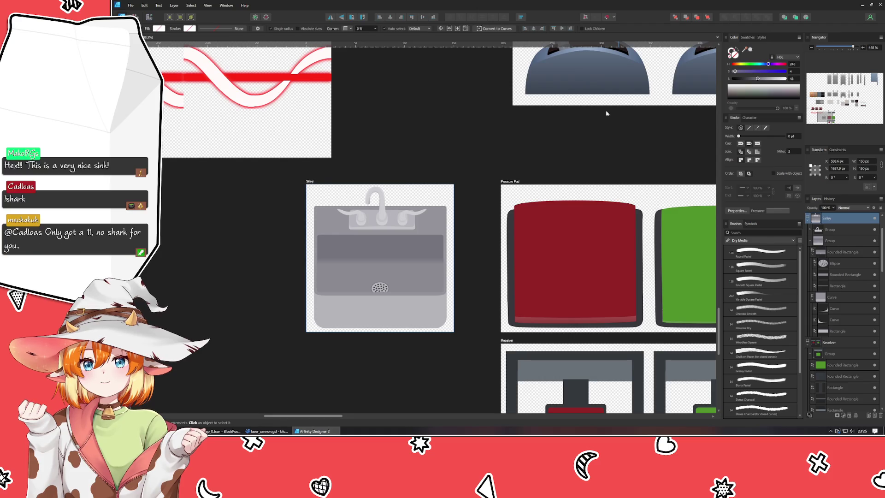
pyautogui.click(868, 162)
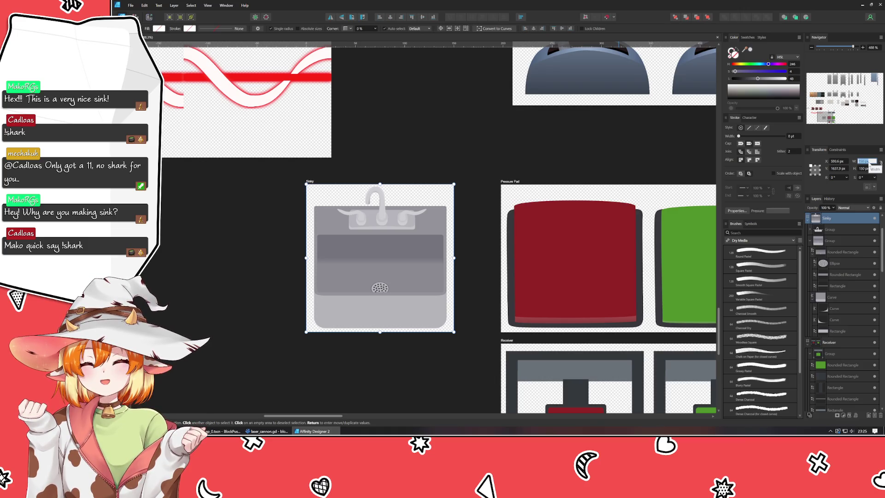
pyautogui.write('300')
pyautogui.press('Return')
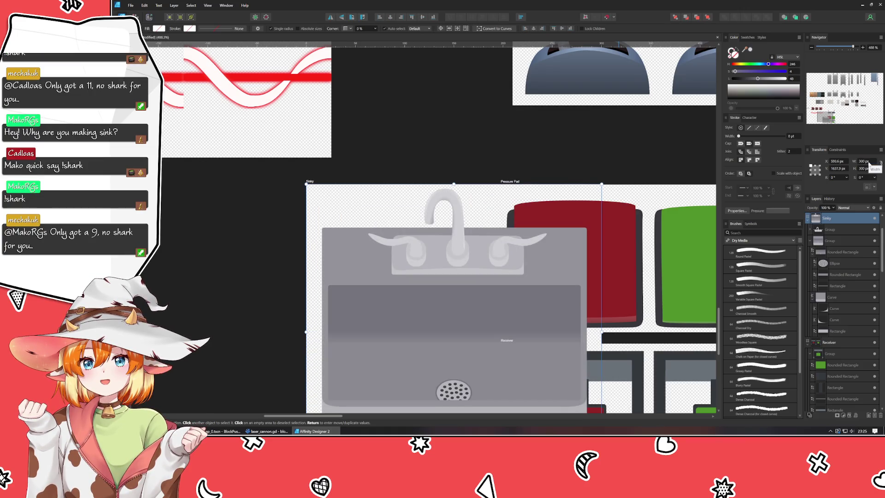
pyautogui.scroll(-3, 500, 99)
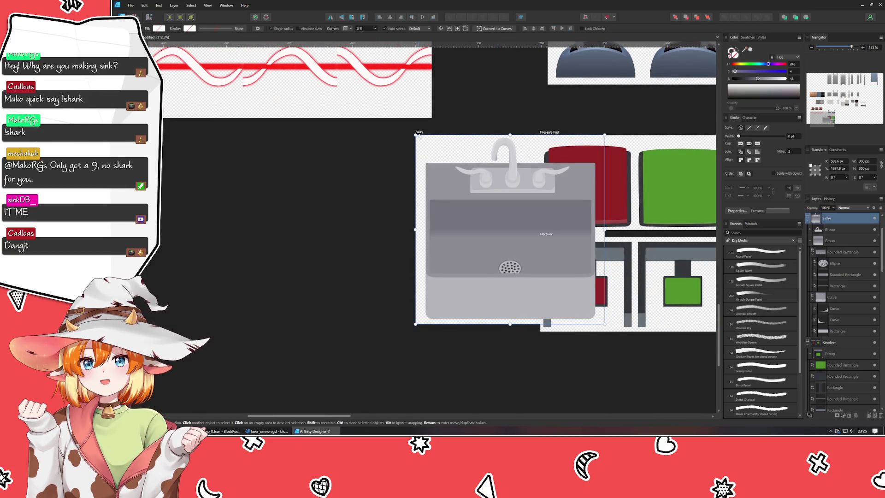
pyautogui.moveTo(419, 134); pyautogui.dragTo(310, 134)
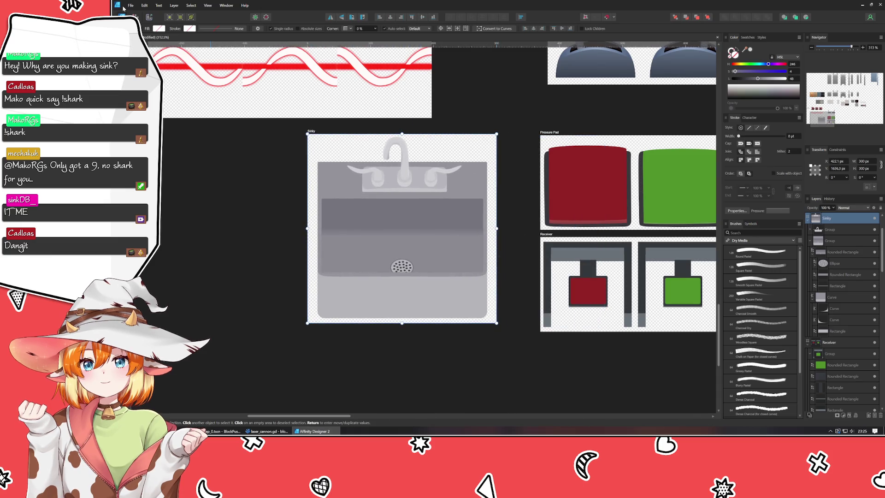
pyautogui.click(136, 6)
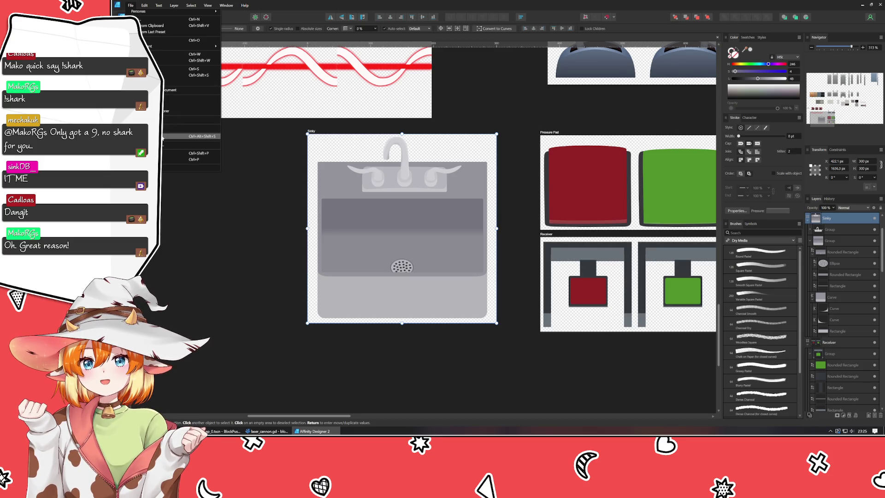
# Step: Export the Sinky artboard as a 300 px PNG named the-sink in the assets folder
pyautogui.click(162, 136)
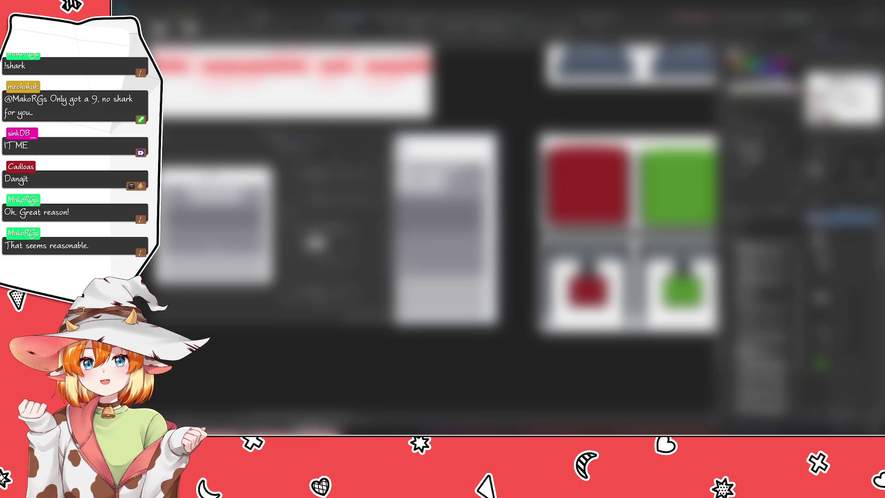
pyautogui.click(356, 317)
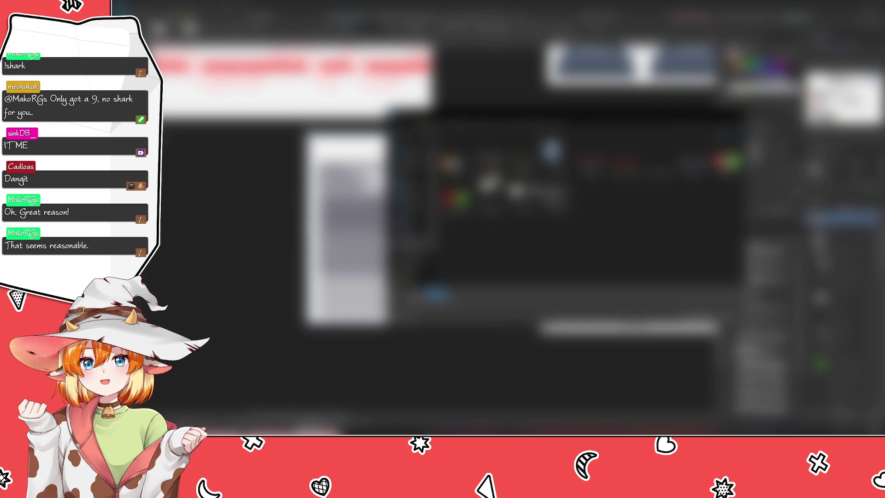
pyautogui.moveTo(523, 115); pyautogui.dragTo(346, 123)
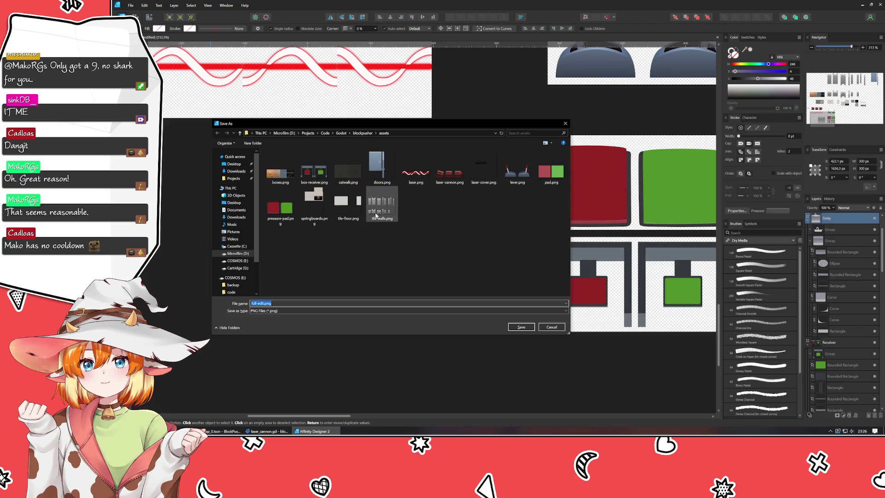
pyautogui.write('the-sink')
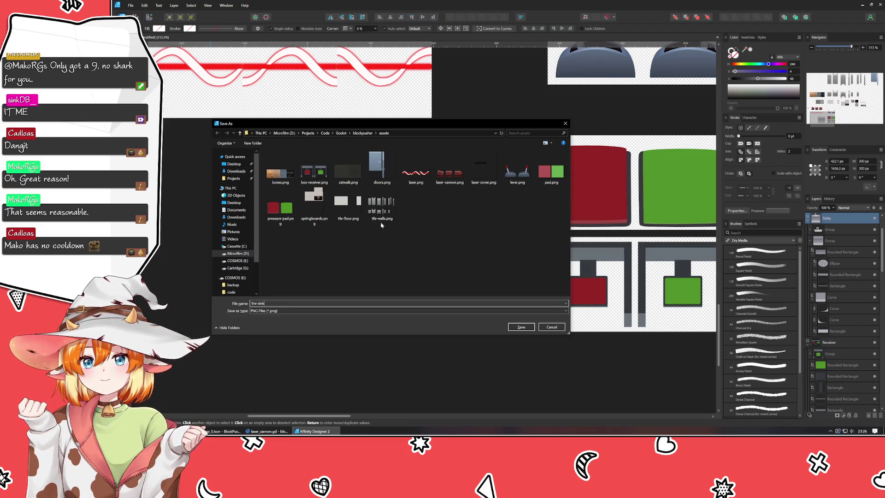
pyautogui.press('Return')
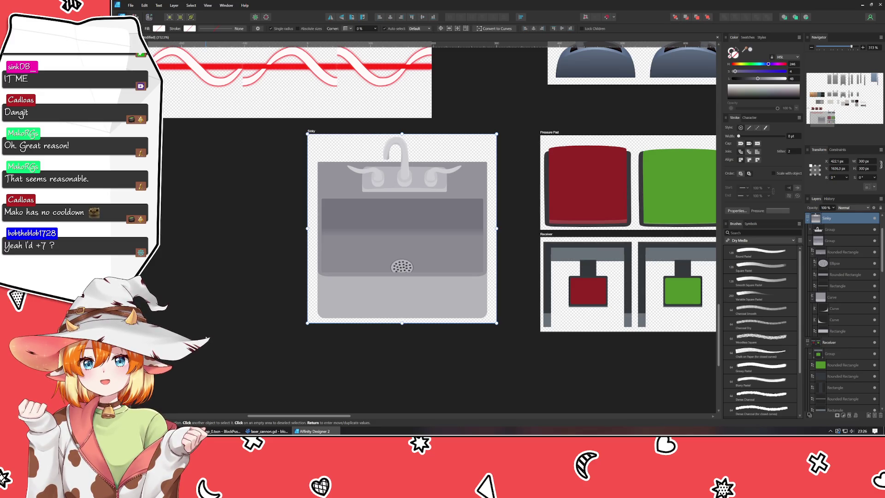
pyautogui.click(279, 376)
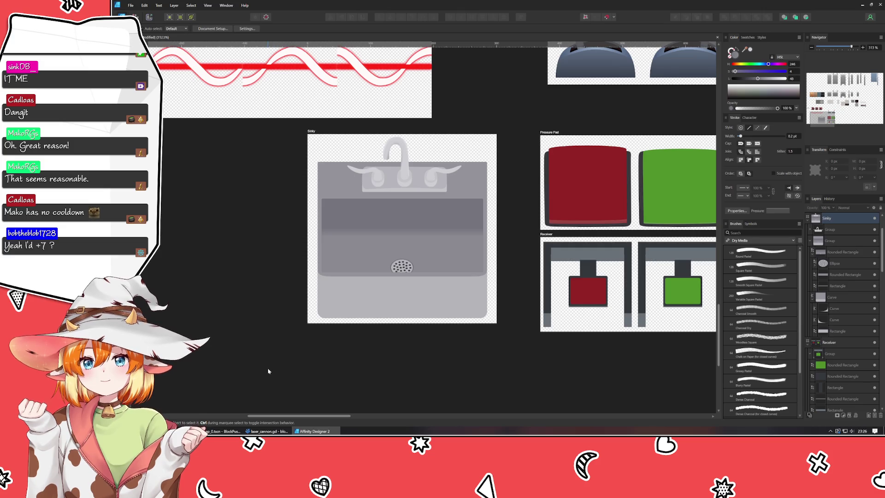
# Step: Shrink the Sinky artboard's width back to 150 px
pyautogui.moveTo(261, 359); pyautogui.dragTo(362, 360)
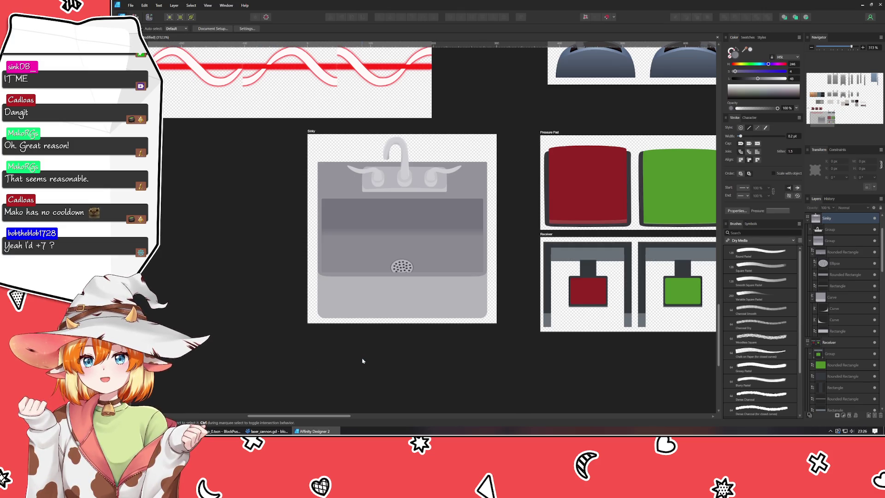
pyautogui.moveTo(261, 302)
pyautogui.mouseDown()
pyautogui.moveTo(253, 340)
pyautogui.moveTo(264, 264)
pyautogui.moveTo(256, 281)
pyautogui.moveTo(281, 375)
pyautogui.moveTo(309, 299)
pyautogui.mouseUp()
pyautogui.scroll(-1, 257, 281)
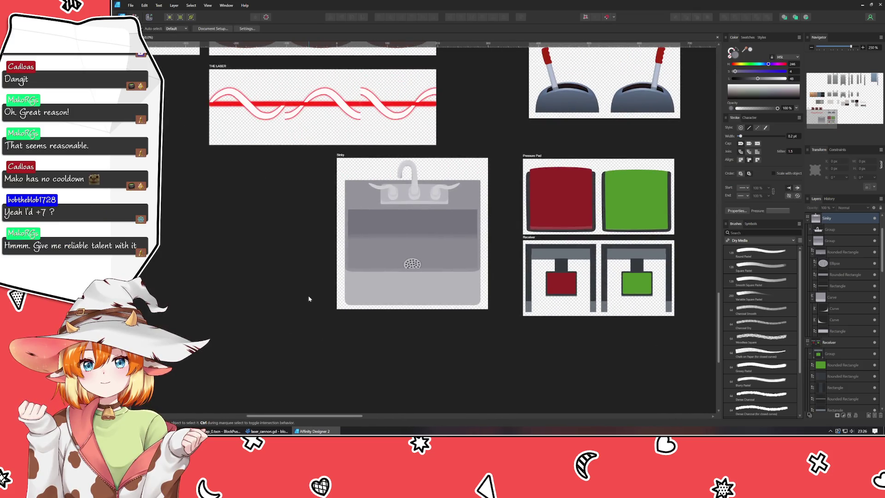
pyautogui.click(341, 155)
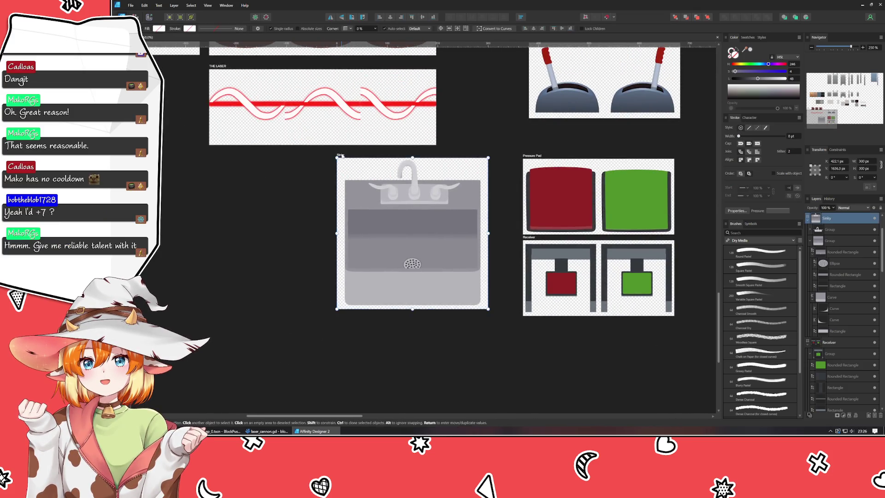
pyautogui.click(864, 161)
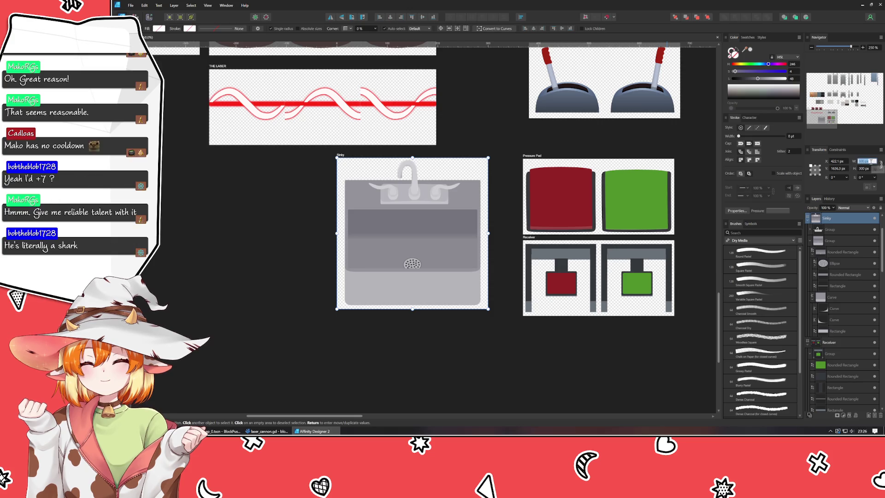
pyautogui.write('150')
pyautogui.press('Return')
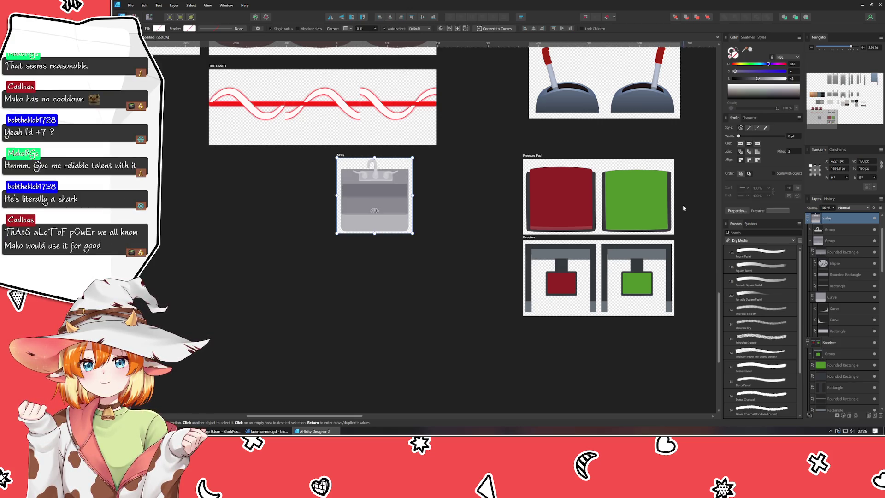
pyautogui.click(404, 330)
# Step: Move the Sinky artboard right so it sits beside the Pressure Pad artboard
pyautogui.moveTo(405, 330)
pyautogui.mouseDown()
pyautogui.moveTo(366, 361)
pyautogui.moveTo(370, 351)
pyautogui.mouseUp()
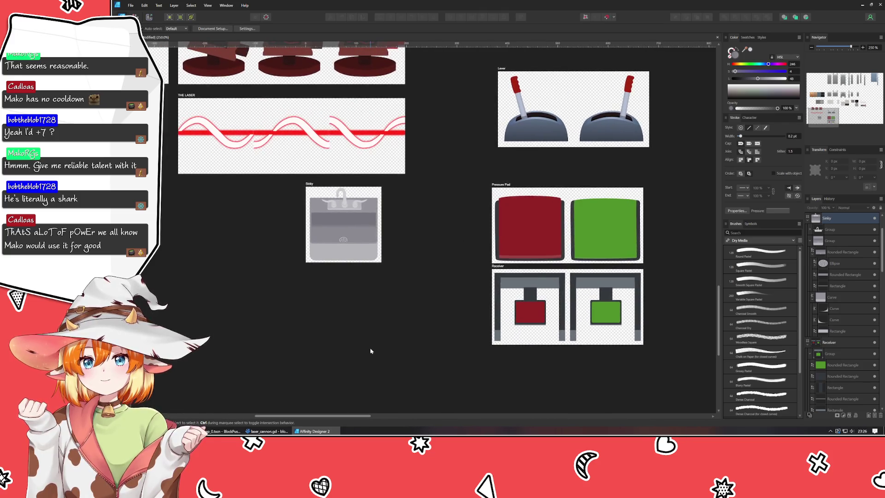
pyautogui.click(309, 183)
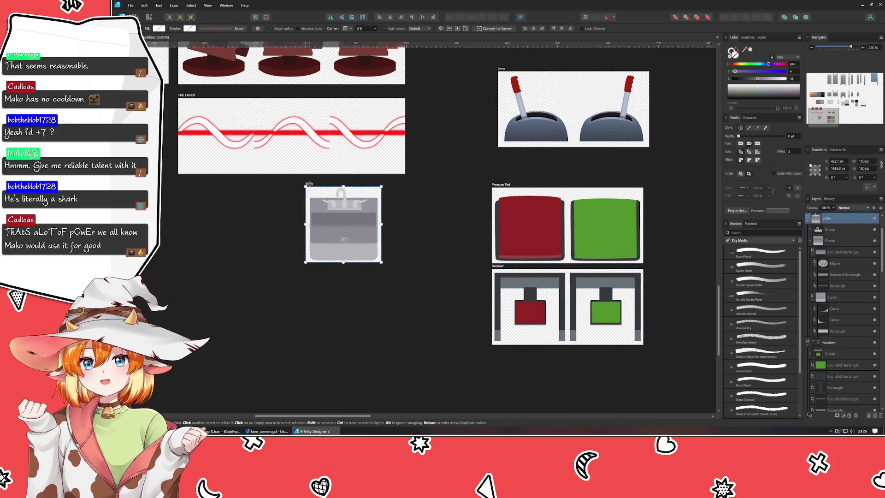
pyautogui.moveTo(309, 183); pyautogui.dragTo(381, 184)
pyautogui.click(330, 214)
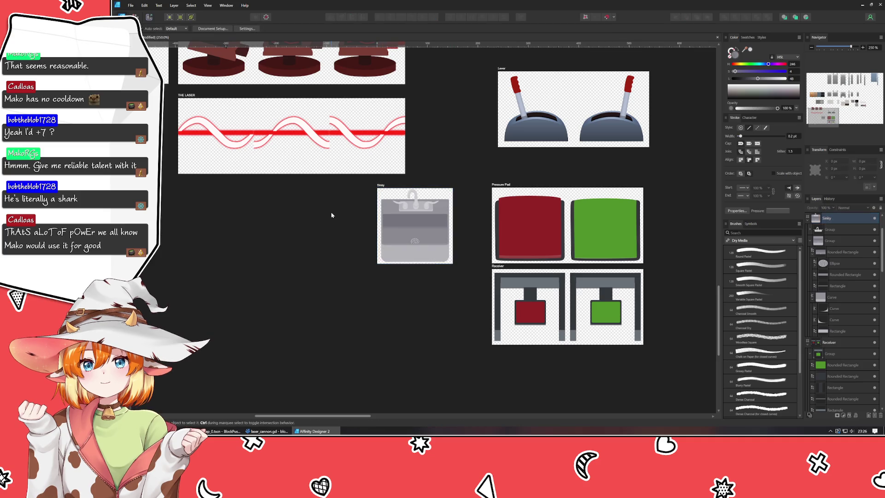
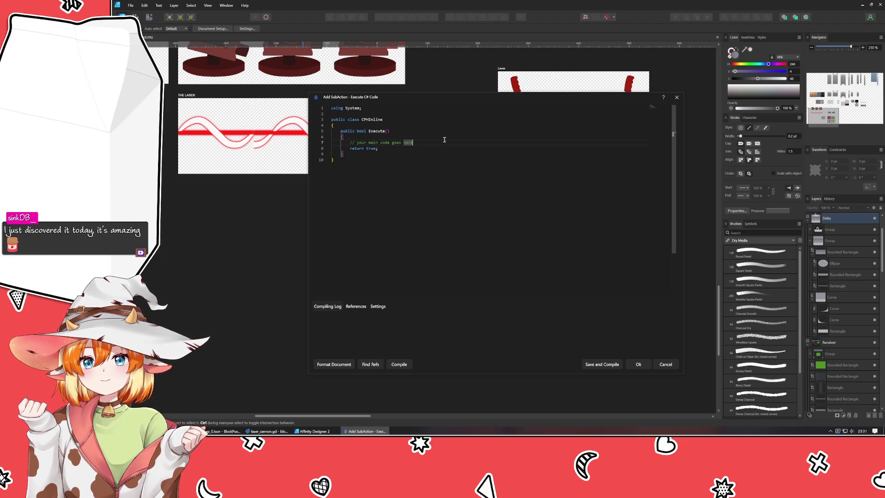
# Step: Replace the template comment with the partial line 'int rand = CPH.Integ', trying other method names first
pyautogui.hotkey('shift', 'Home')
pyautogui.press('BackSpace')
pyautogui.press('Return')
pyautogui.press('Return')
pyautogui.press('Return')
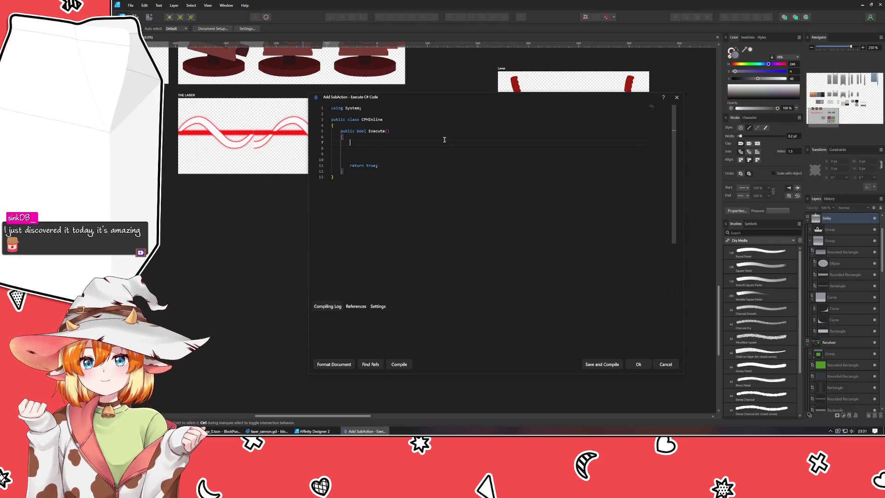
pyautogui.write('int ')
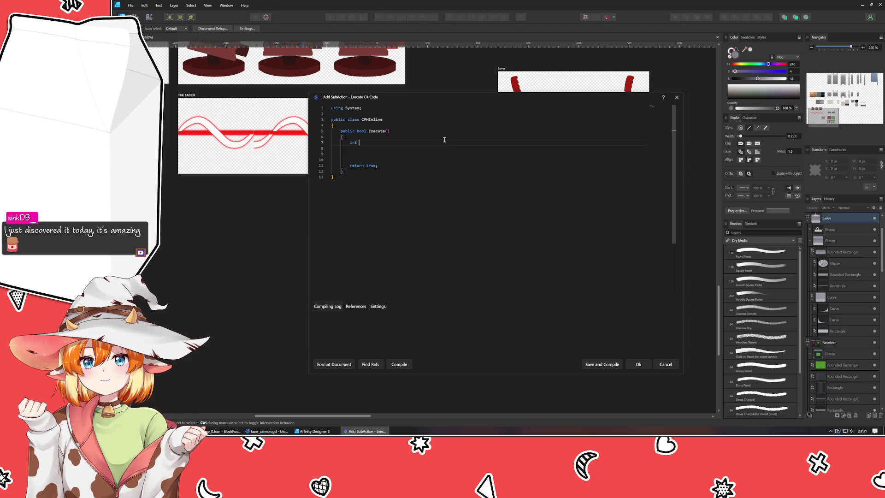
pyautogui.write('rand = ')
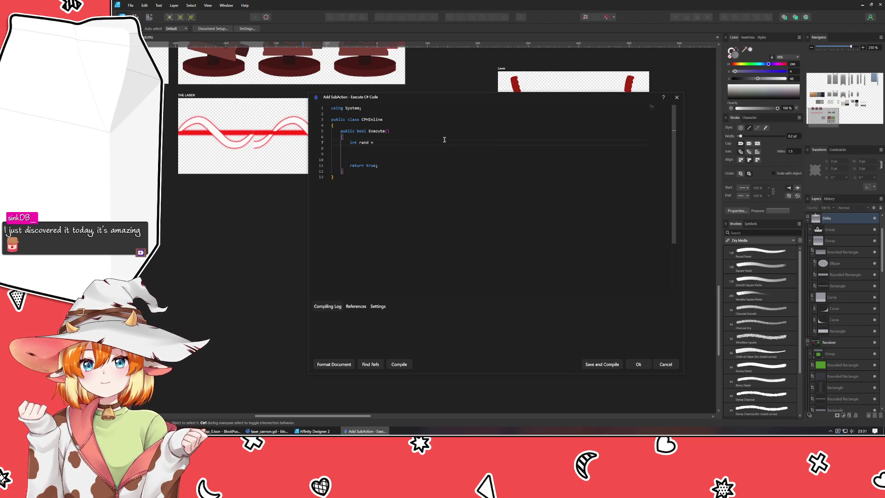
pyautogui.write('CPH.')
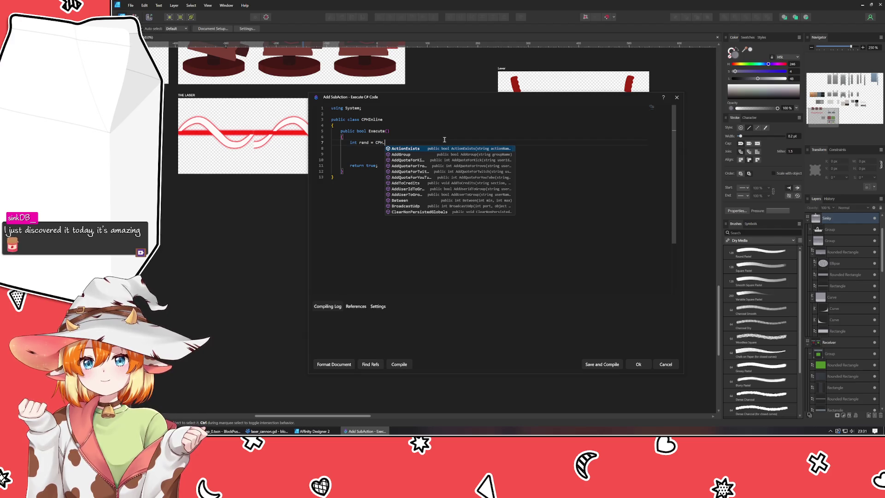
pyautogui.write('Random')
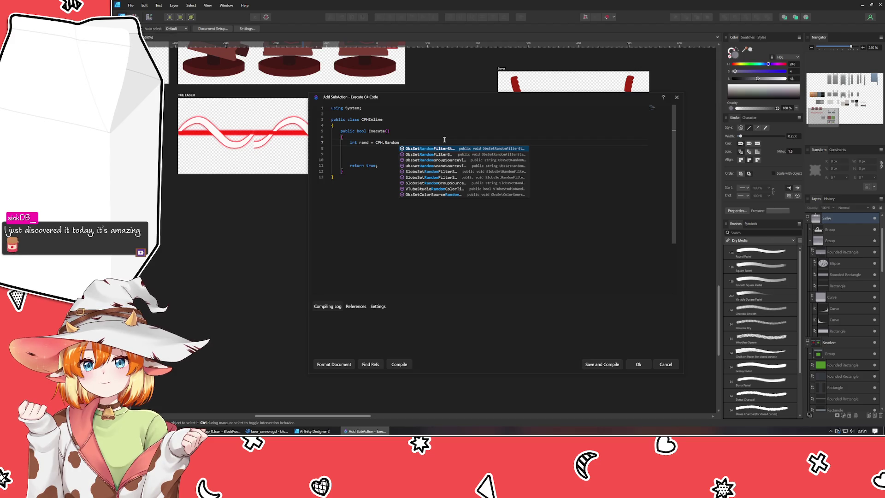
pyautogui.hotkey('ctrl', 'BackSpace')
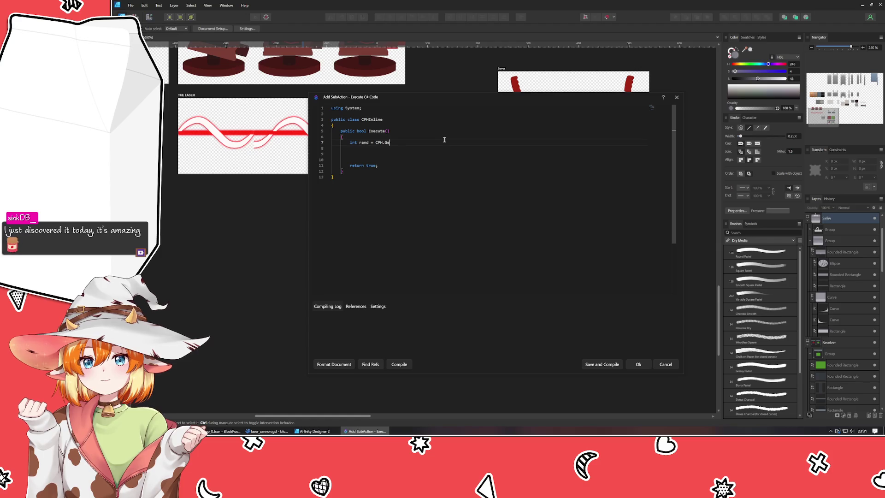
pyautogui.write('.Nex')
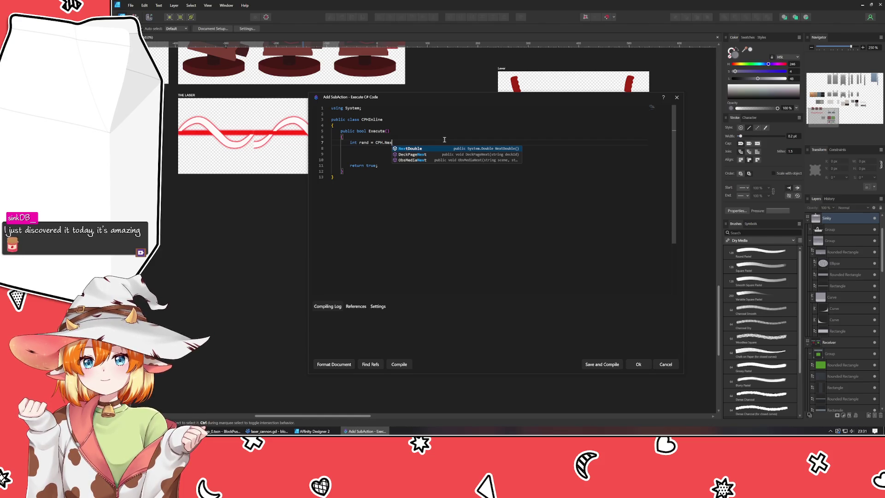
pyautogui.press('BackSpace')
pyautogui.press('BackSpace')
pyautogui.press('BackSpace')
pyautogui.write('Inter')
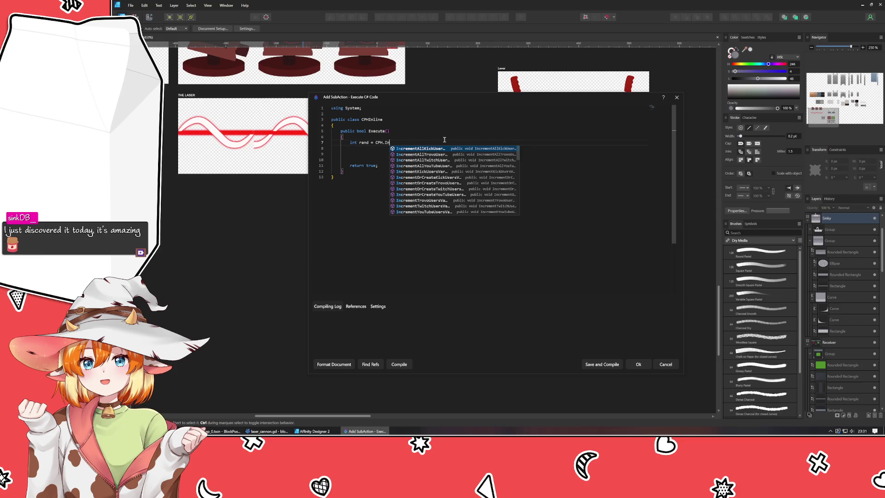
pyautogui.press('BackSpace')
pyautogui.write('g')
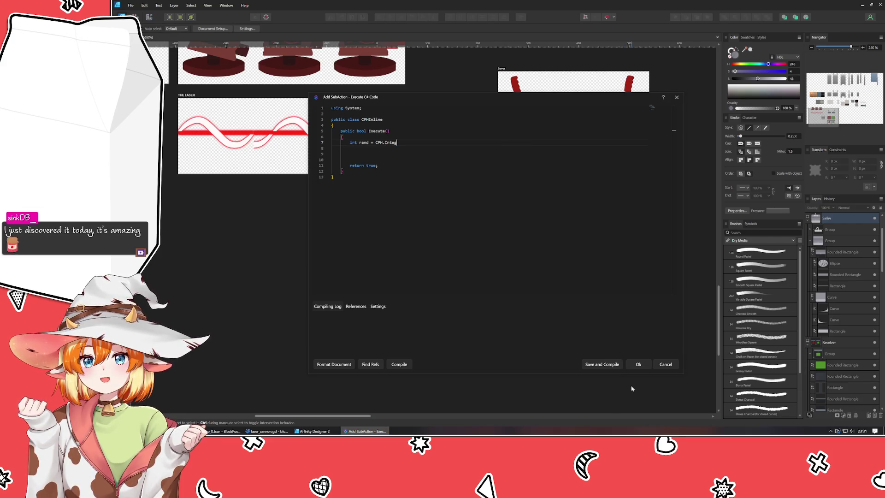
# Step: Save and reopen the C# subaction, then complete line 7 as 'int rand = CPH.Between(1, 20);'
pyautogui.click(638, 364)
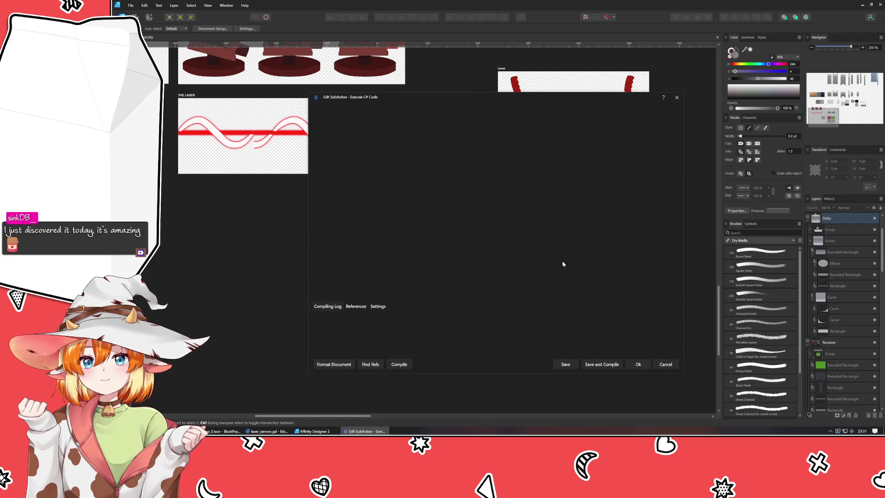
pyautogui.doubleClick(386, 143)
pyautogui.write('Between')
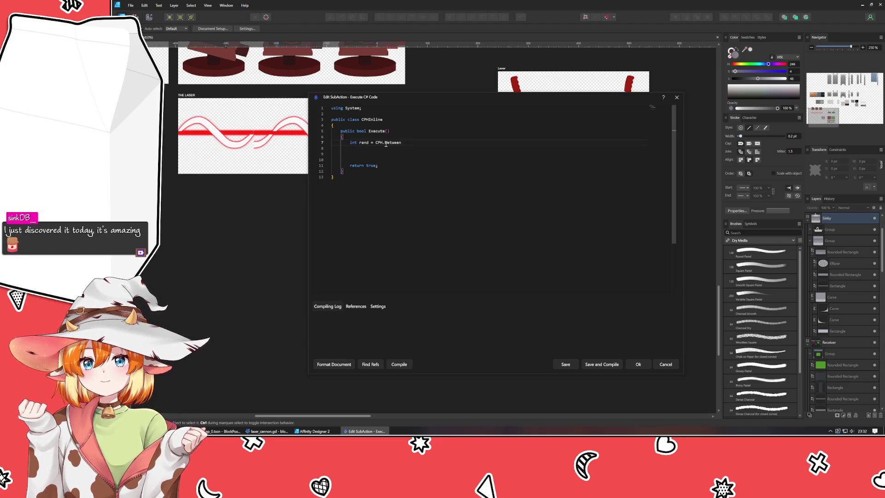
pyautogui.write('(')
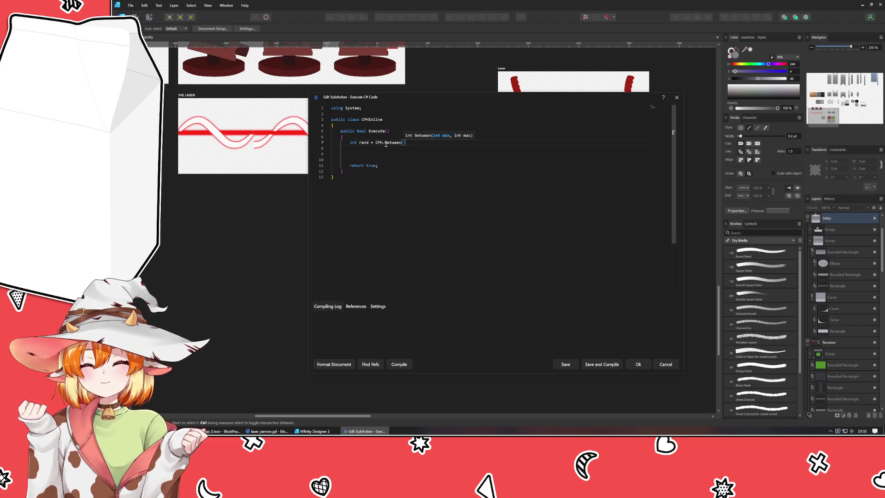
pyautogui.write('1, 20);')
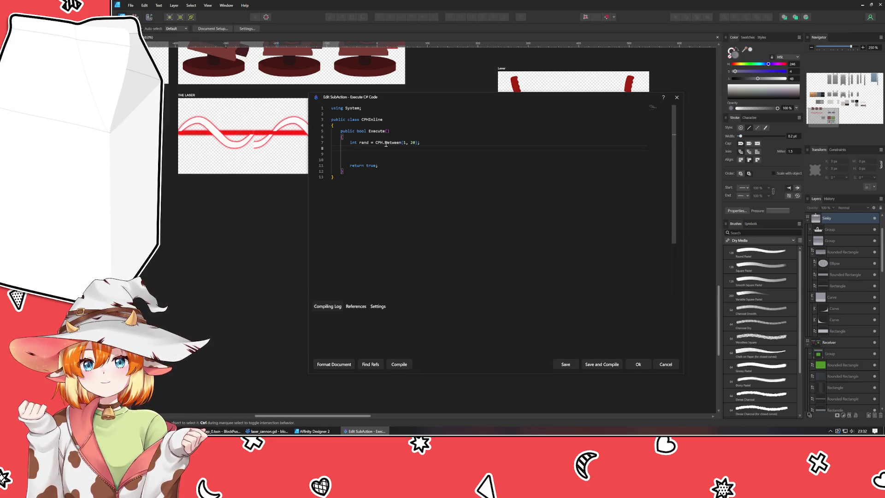
pyautogui.press('Return')
# Step: Add the line CPH.TryGetArg("userId", out string uid); below the random roll
pyautogui.write('if')
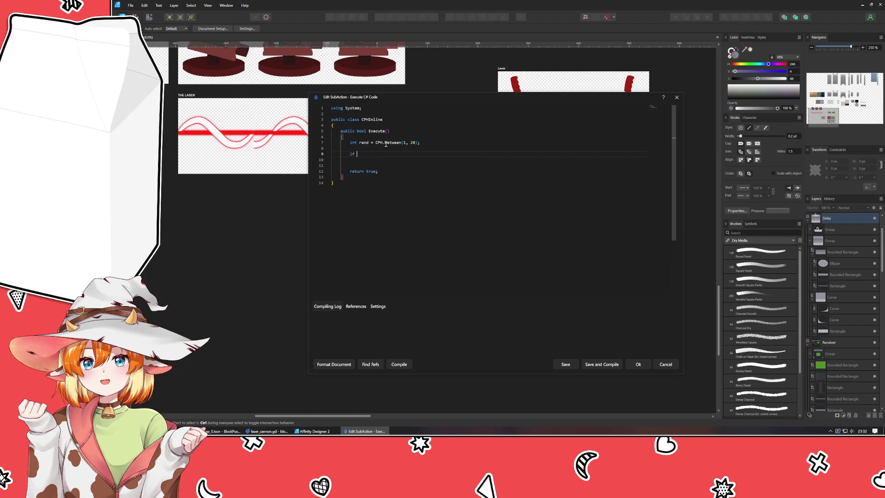
pyautogui.press('BackSpace')
pyautogui.press('BackSpace')
pyautogui.press('BackSpace')
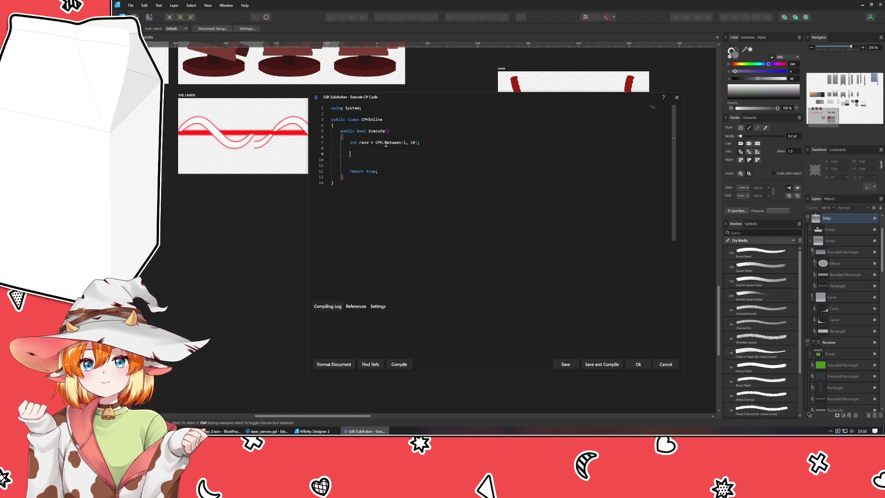
pyautogui.write('CPH.')
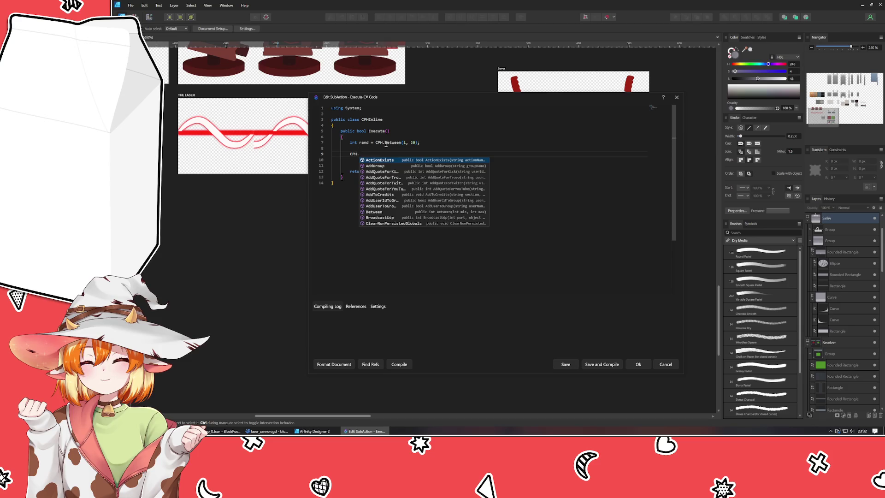
pyautogui.write('TryGetArg')
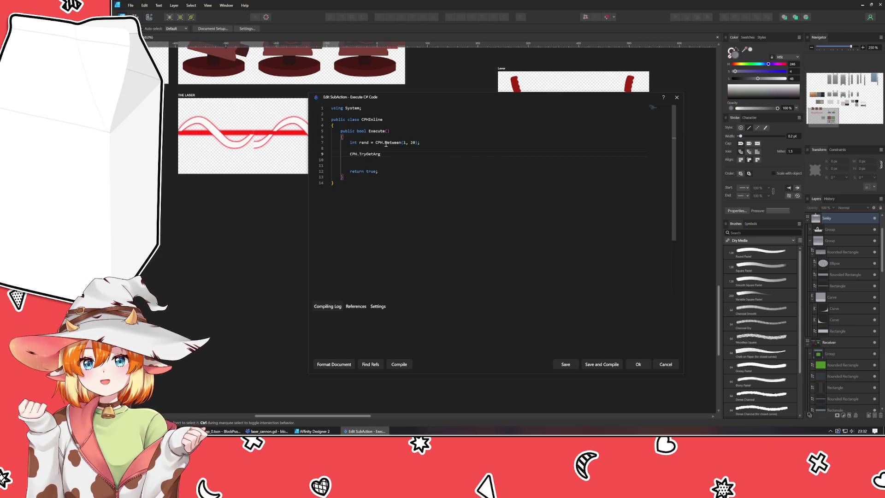
pyautogui.write('(')
pyautogui.write(';')
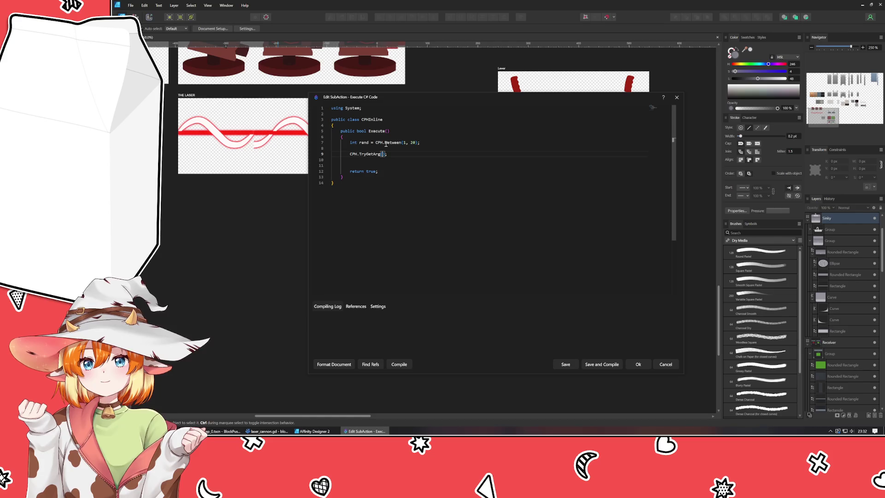
pyautogui.write('"userId",')
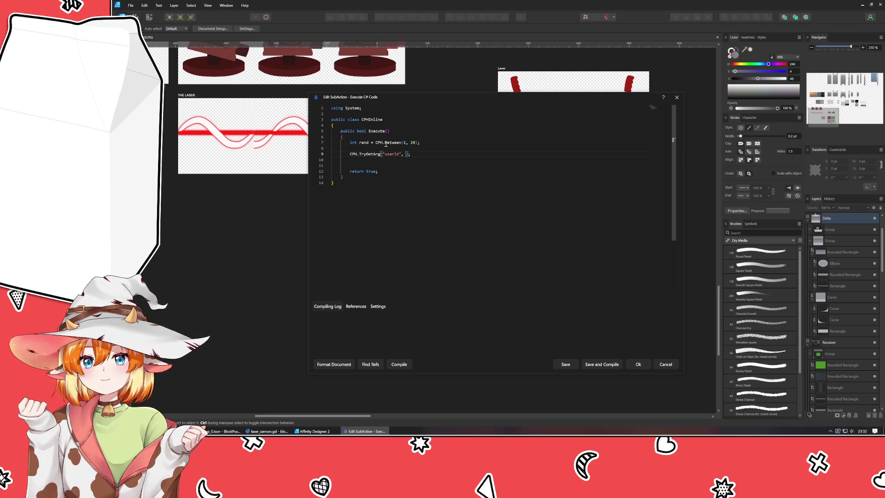
pyautogui.write('out string ')
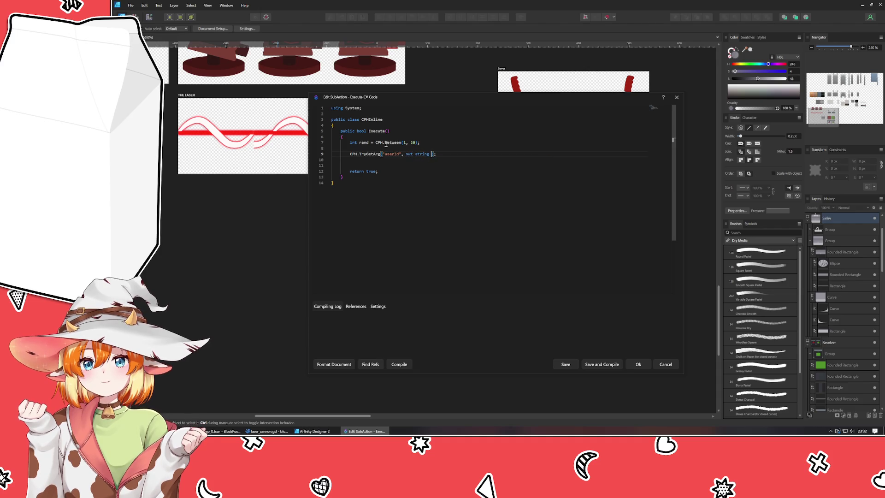
pyautogui.write('uid')
pyautogui.press('Escape')
pyautogui.press('End')
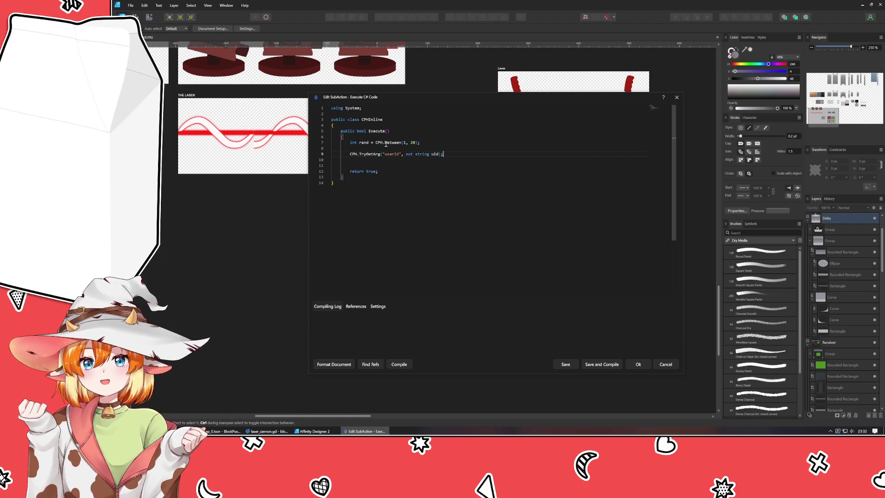
pyautogui.press('Return')
# Step: Open an if (uid == "") block that rolls int adv = CPH.Between(1, 20);
pyautogui.write('if uid')
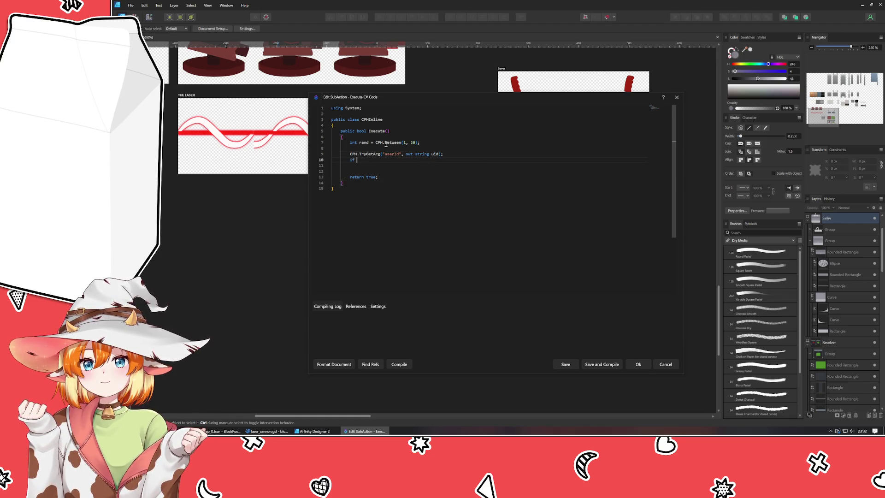
pyautogui.hotkey('ctrl', 'Left')
pyautogui.hotkey('ctrl', 'Left')
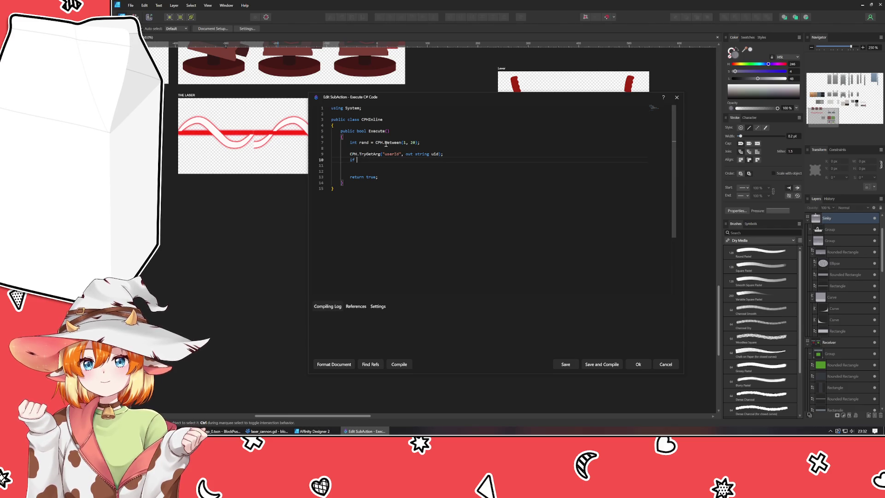
pyautogui.write('(ui')
pyautogui.press('End')
pyautogui.write(') "')
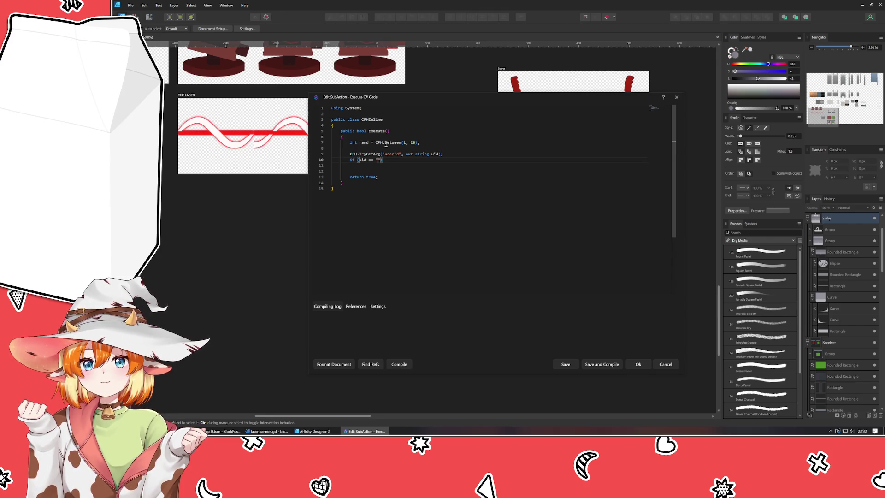
pyautogui.write(' {')
pyautogui.press('Return')
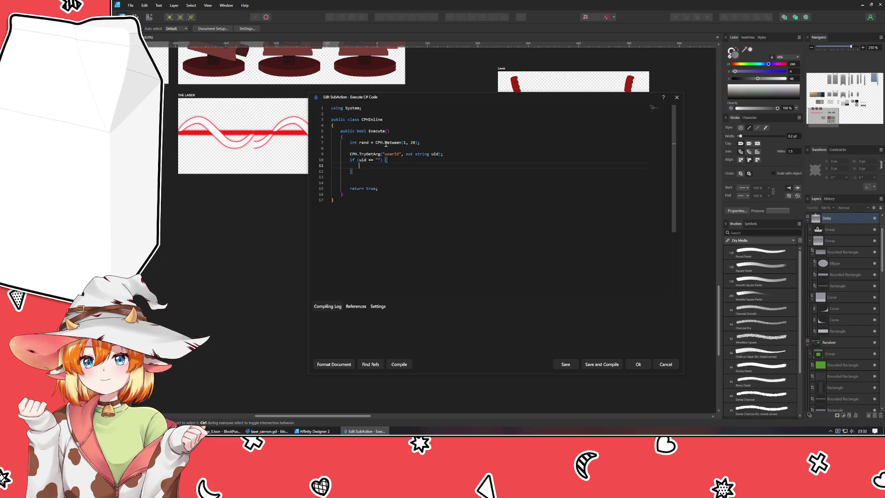
pyautogui.write('int adv = ')
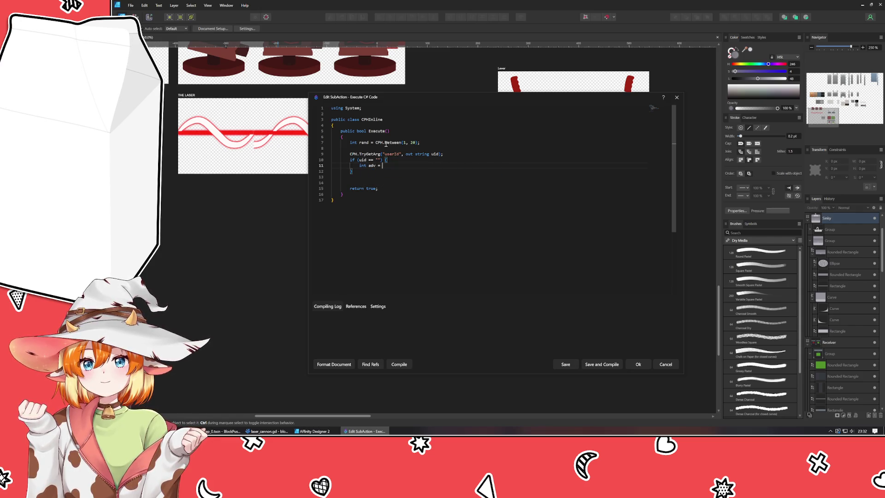
pyautogui.write('CPH.B')
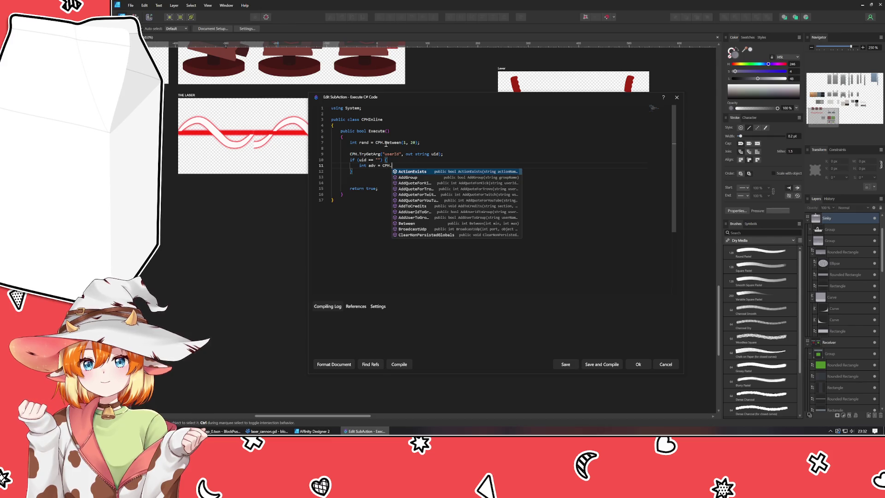
pyautogui.press('Tab')
pyautogui.write('(')
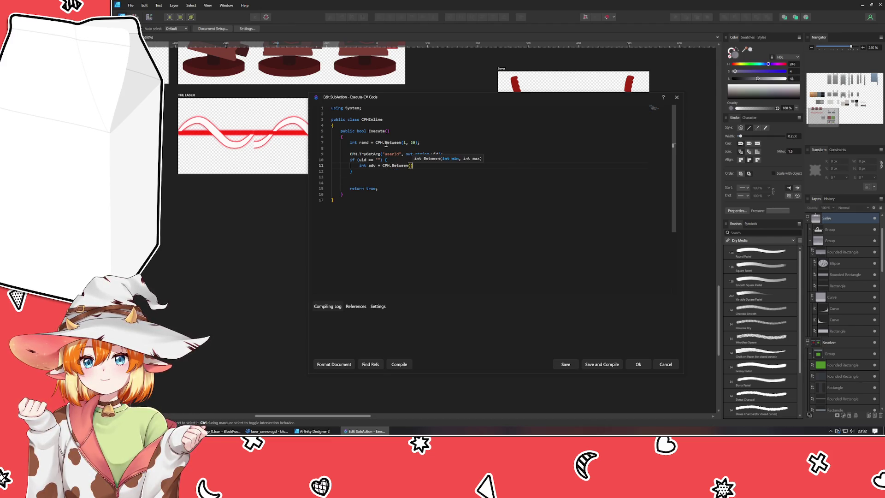
pyautogui.write('1, 20);')
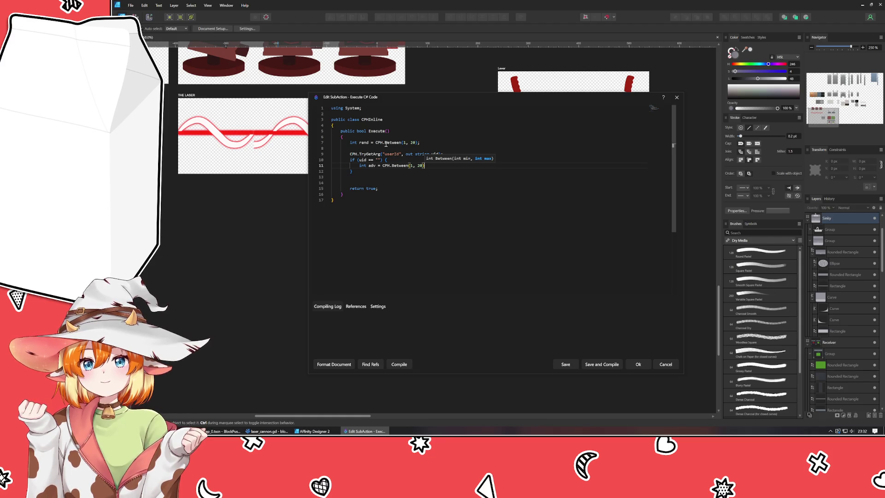
pyautogui.press('Return')
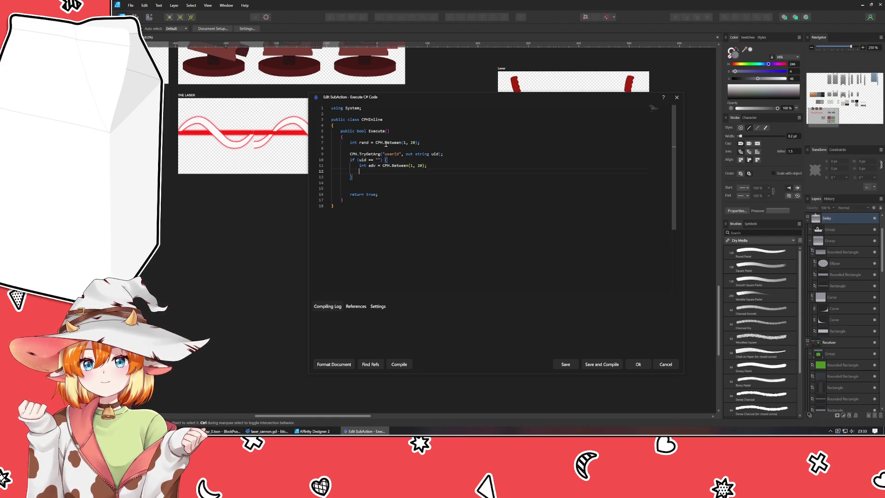
# Step: Inside it, set rand = adv when adv > rand, then add a //rest of the logic comment
pyautogui.write('if (adv ')
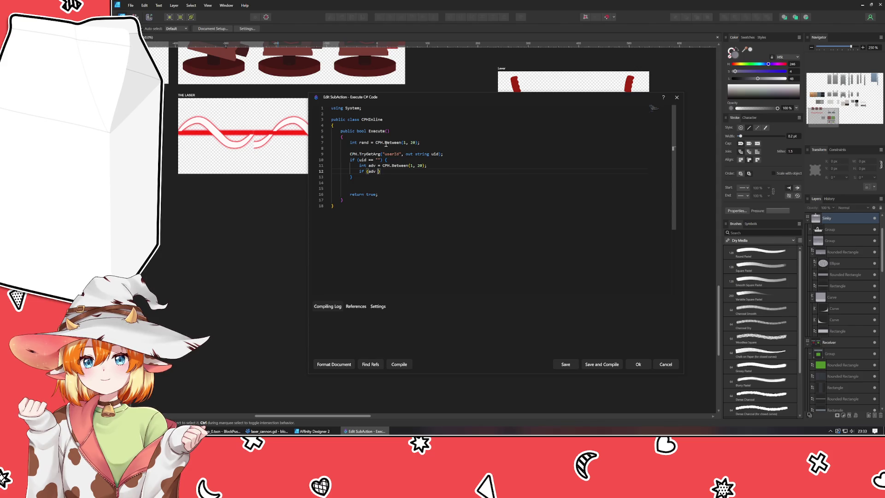
pyautogui.write('> ')
pyautogui.write('rand) {')
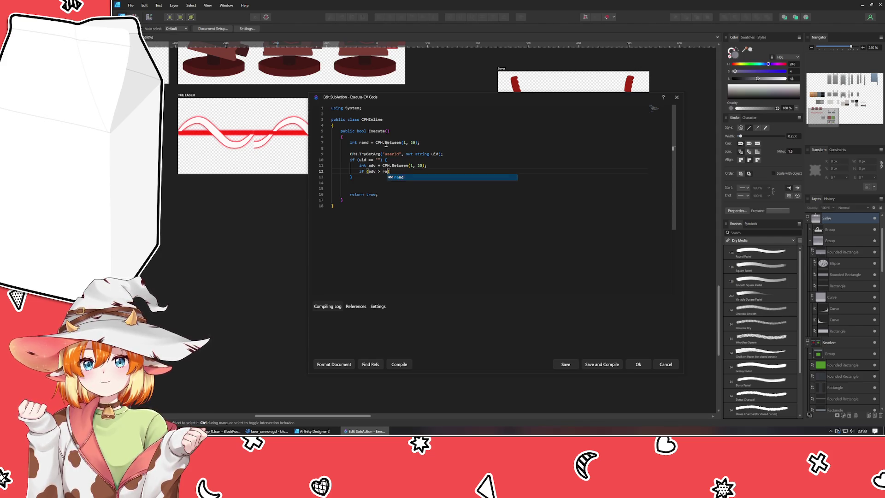
pyautogui.press('Return')
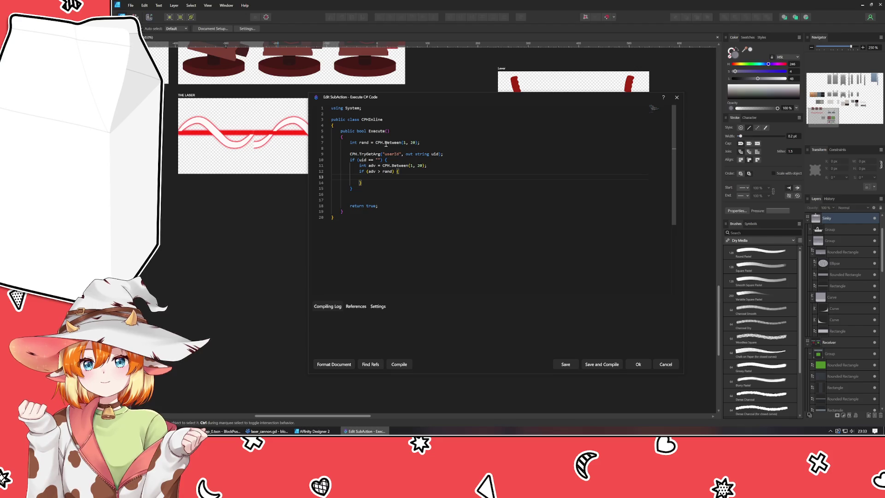
pyautogui.write('rand = adv')
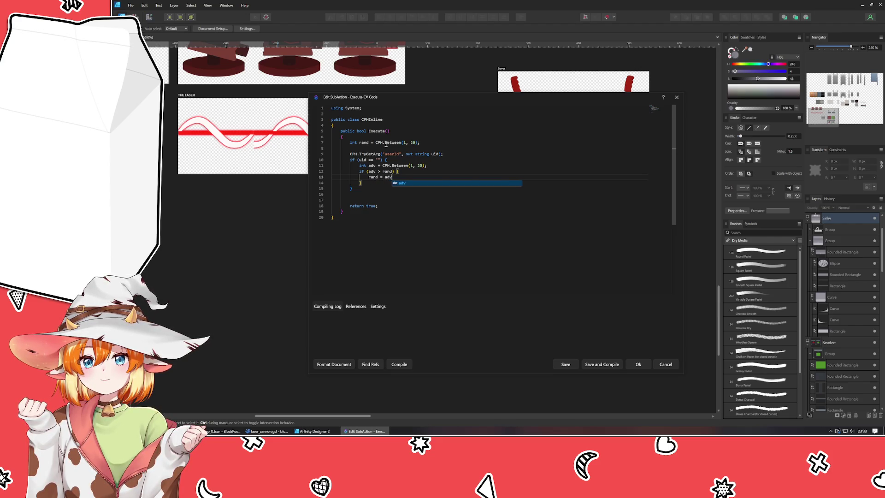
pyautogui.write(';')
pyautogui.press('Down')
pyautogui.press('Return')
pyautogui.press('Return')
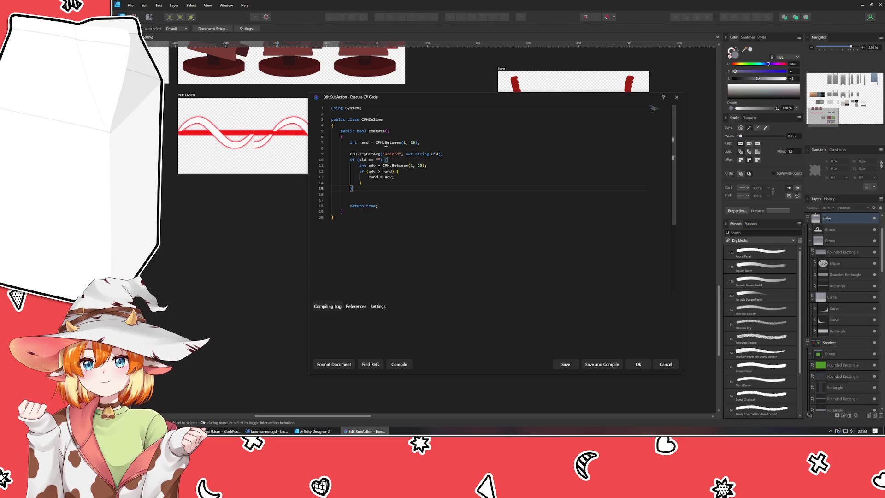
pyautogui.write('/')
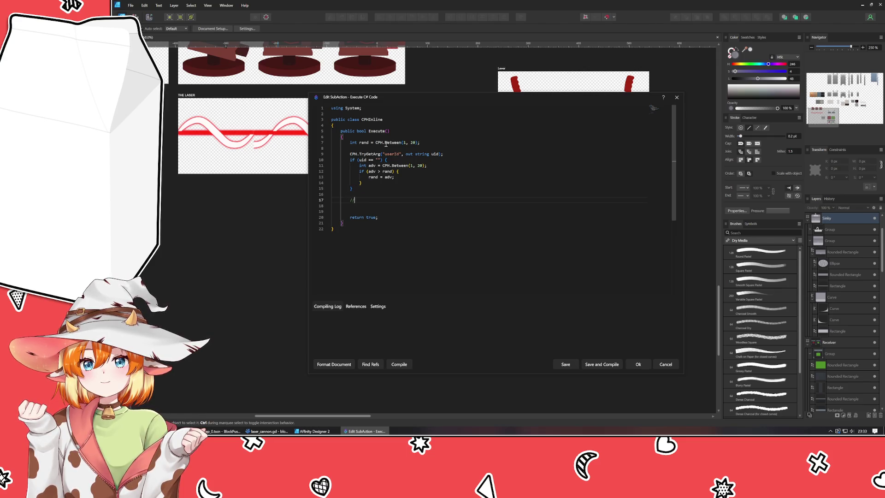
pyautogui.write('/rest of the logic')
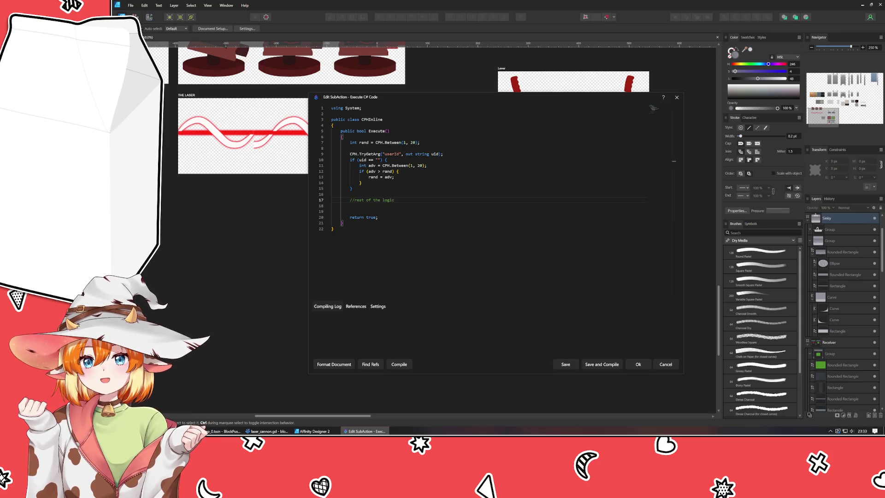
# Step: Paste the user's ID into the uid comparison and follow it with a comment naming the user
pyautogui.click(632, 364)
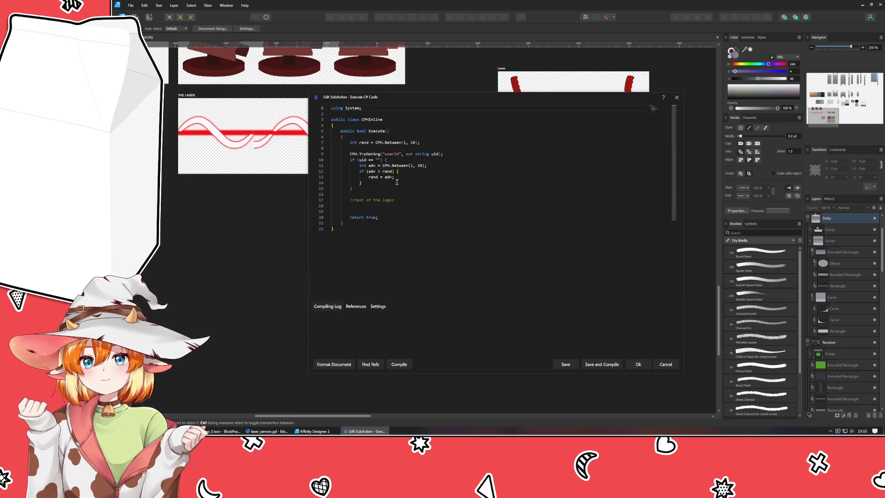
pyautogui.click(380, 160)
pyautogui.write('181654897')
pyautogui.press('End')
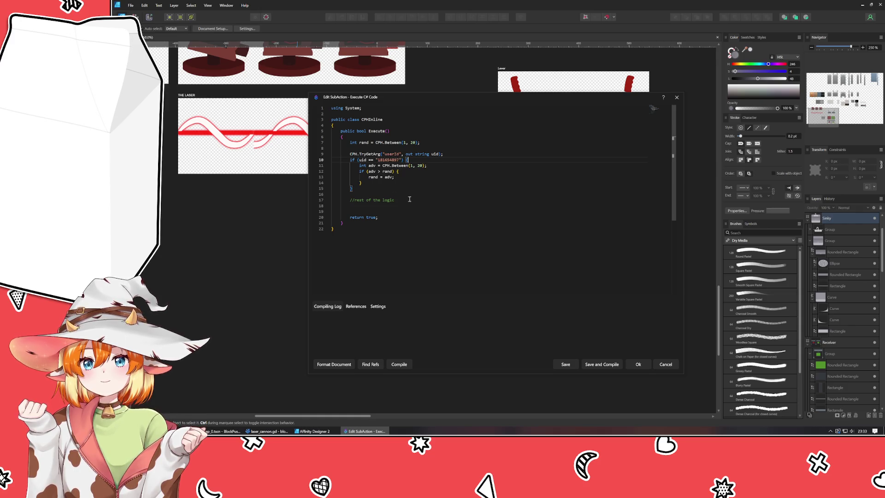
pyautogui.press('Left')
pyautogui.press('Left')
pyautogui.press('Left')
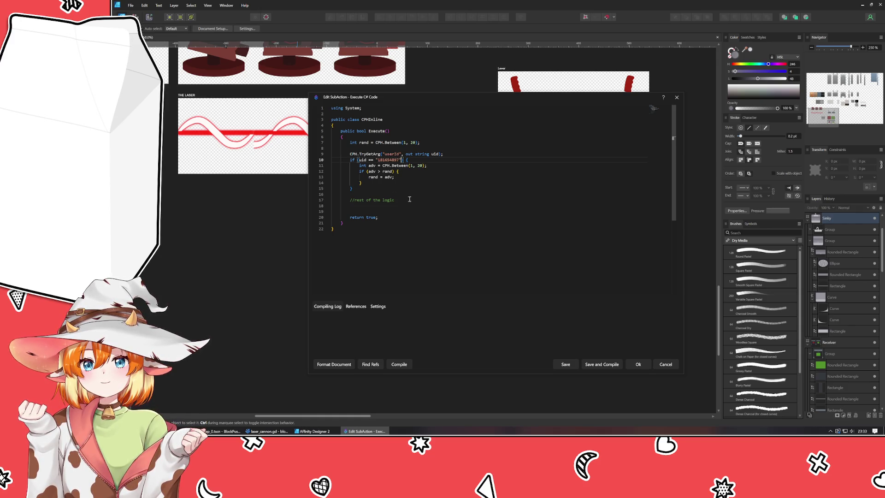
pyautogui.write('/**/')
pyautogui.press('BackSpace')
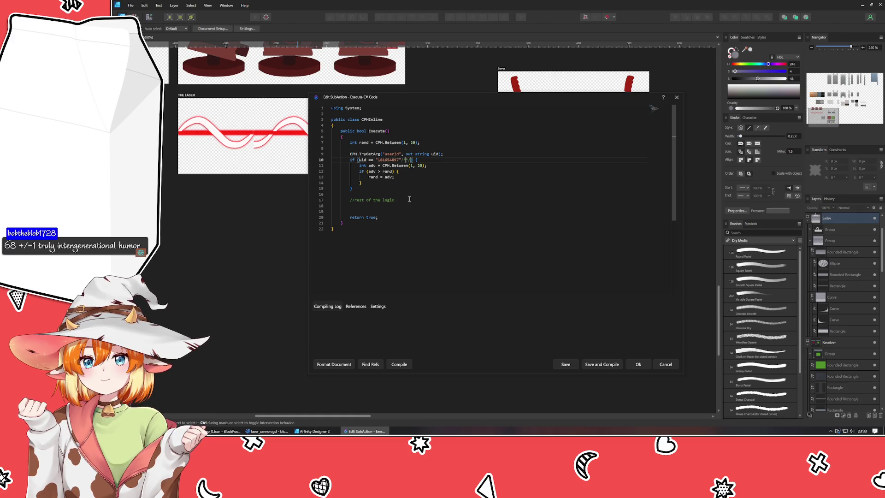
pyautogui.write('mako')
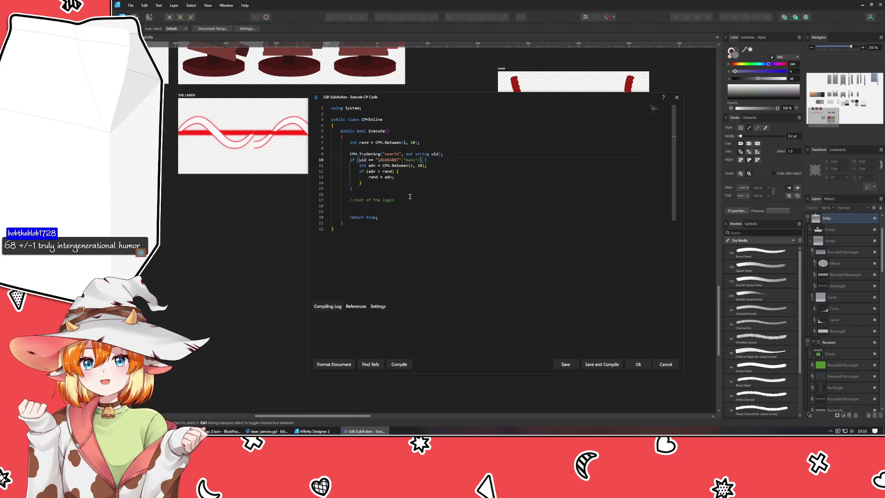
# Step: Append //todo - change to "in array" check to the user check line
pyautogui.click(414, 189)
pyautogui.click(443, 160)
pyautogui.write('//todo - change to ')
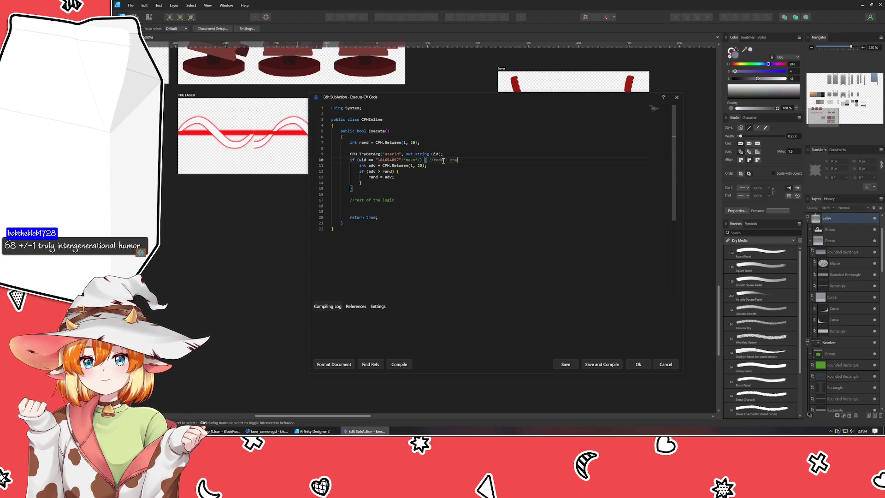
pyautogui.write('in array')
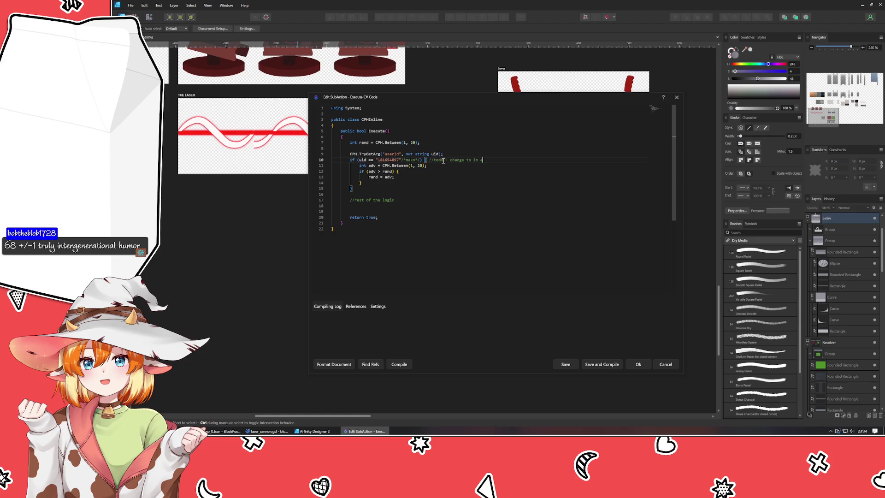
pyautogui.hotkey('ctrl', 'Left')
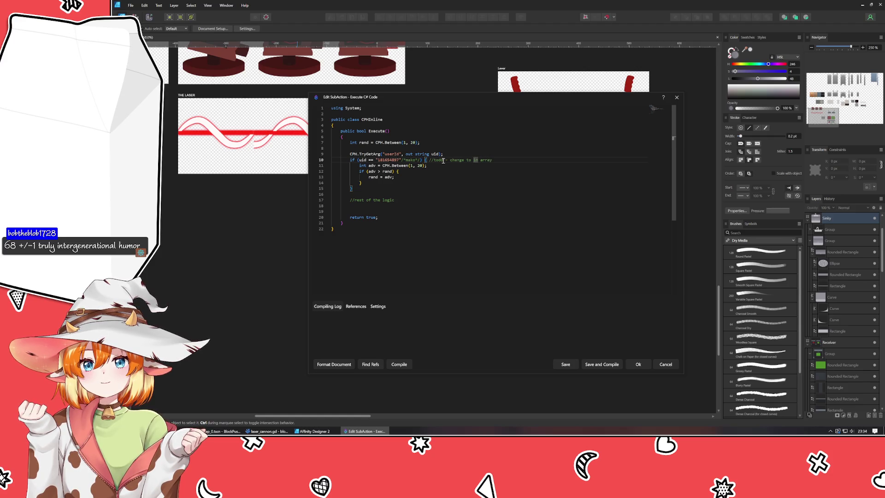
pyautogui.write('"')
pyautogui.press('End')
pyautogui.write('" check')
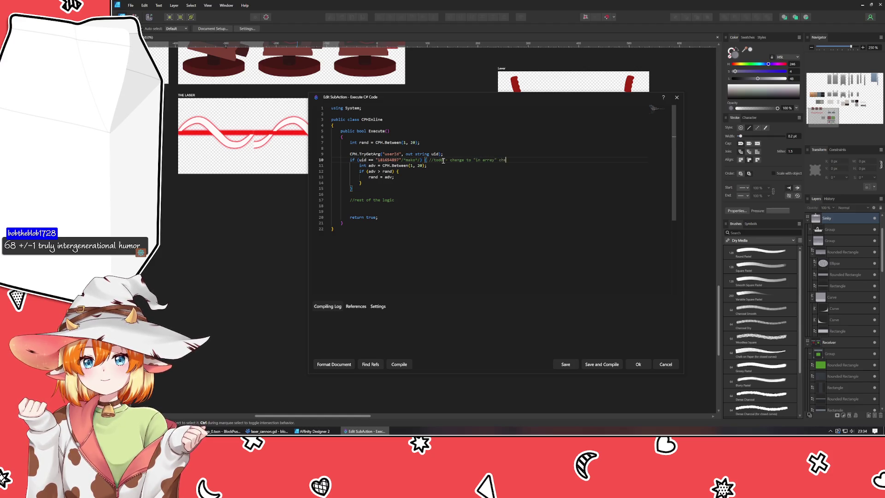
pyautogui.click(470, 192)
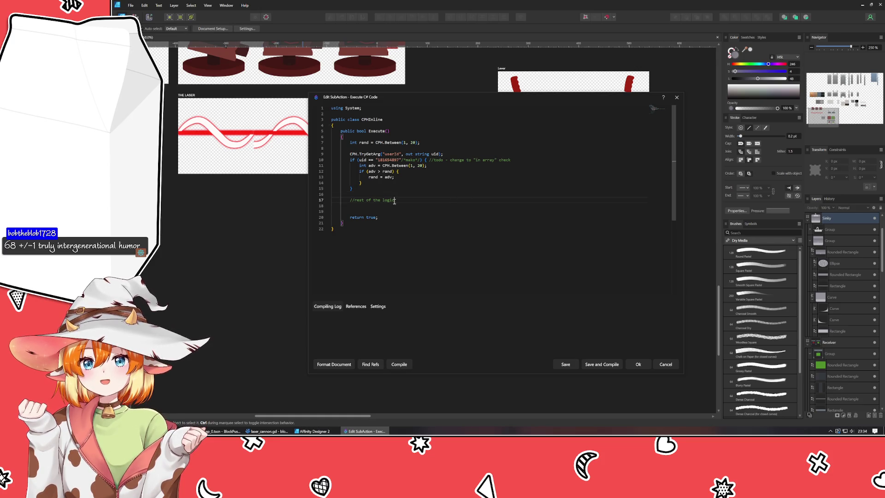
pyautogui.click(392, 208)
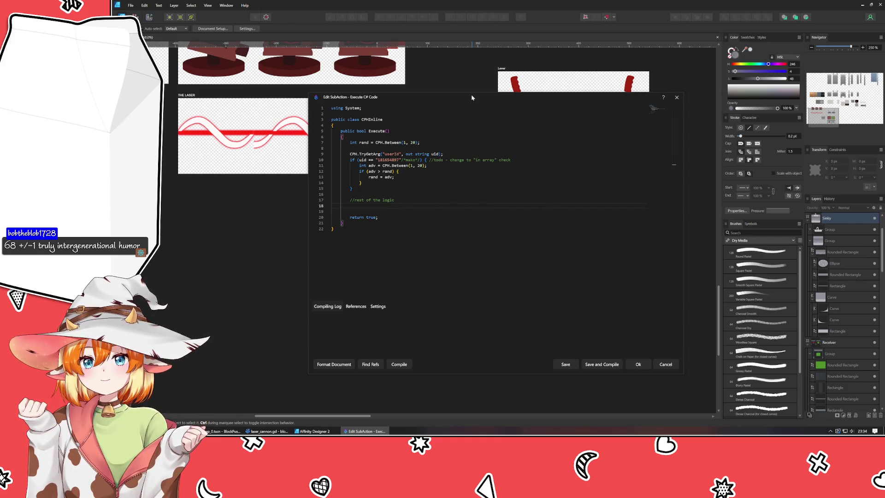
# Step: Add rand == 20, rand == 1 and else branches, then delete the whole rest-of-logic block
pyautogui.write('if rand')
pyautogui.press('BackSpace')
pyautogui.press('BackSpace')
pyautogui.press('BackSpace')
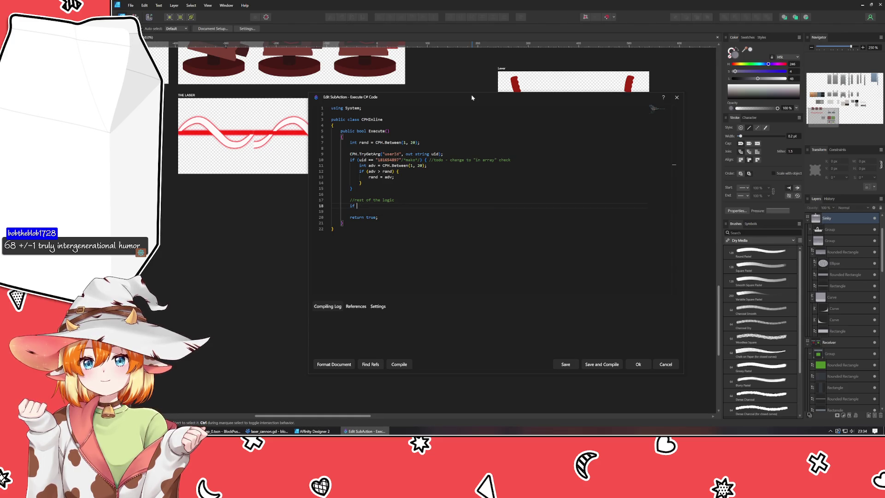
pyautogui.write('(rand == ')
pyautogui.write('20) {')
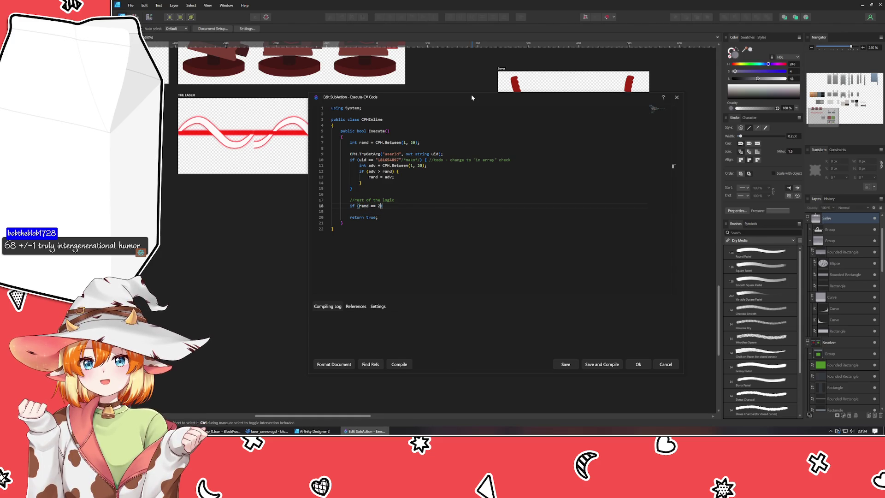
pyautogui.press('Return')
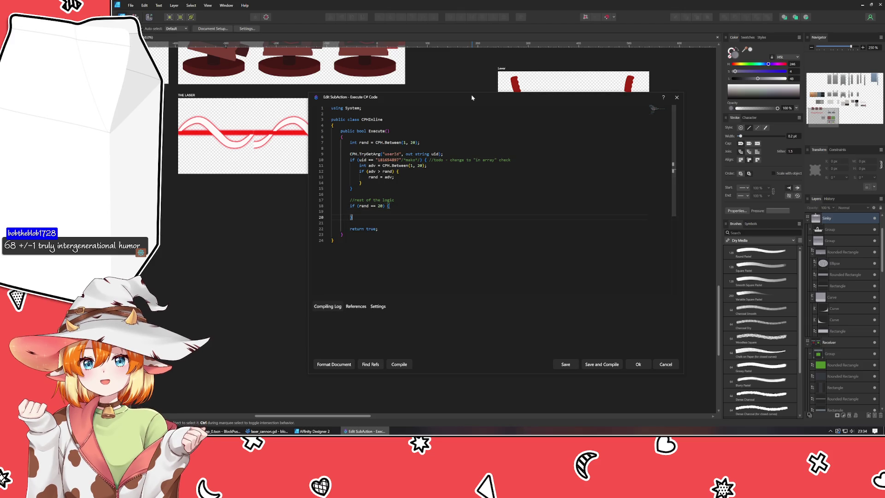
pyautogui.press('Down')
pyautogui.write('else if ')
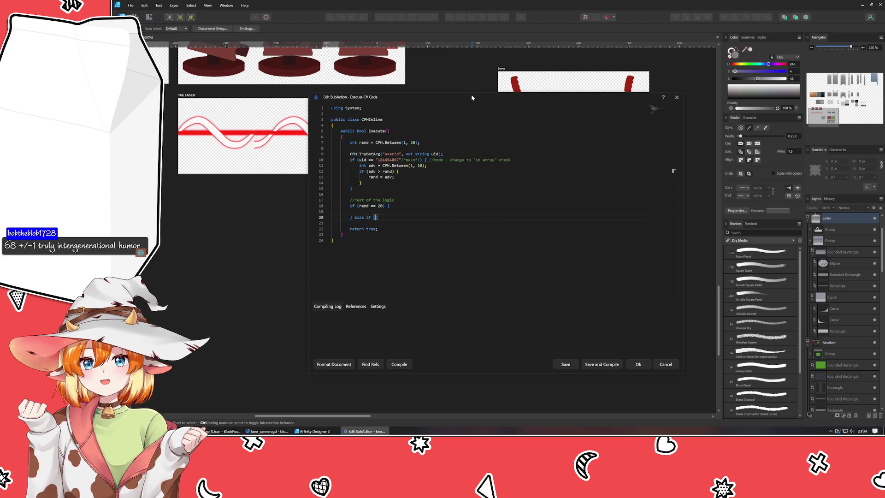
pyautogui.write('(rand == 1')
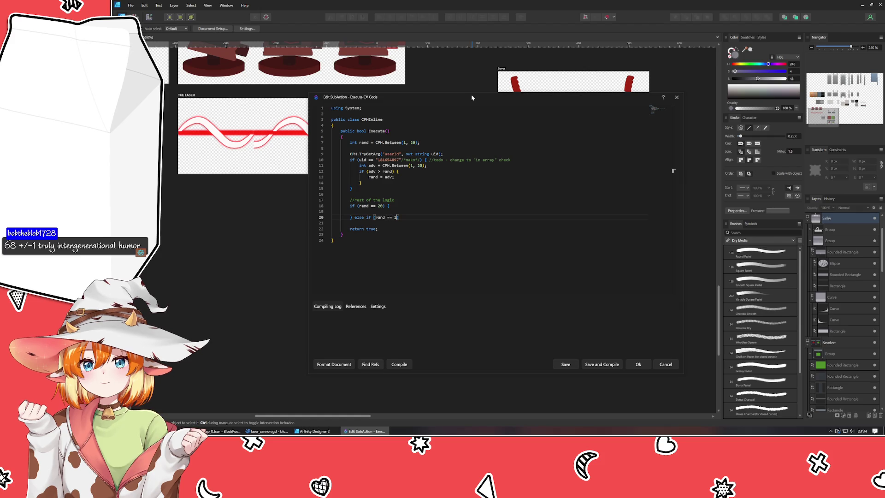
pyautogui.write(') {')
pyautogui.press('Return')
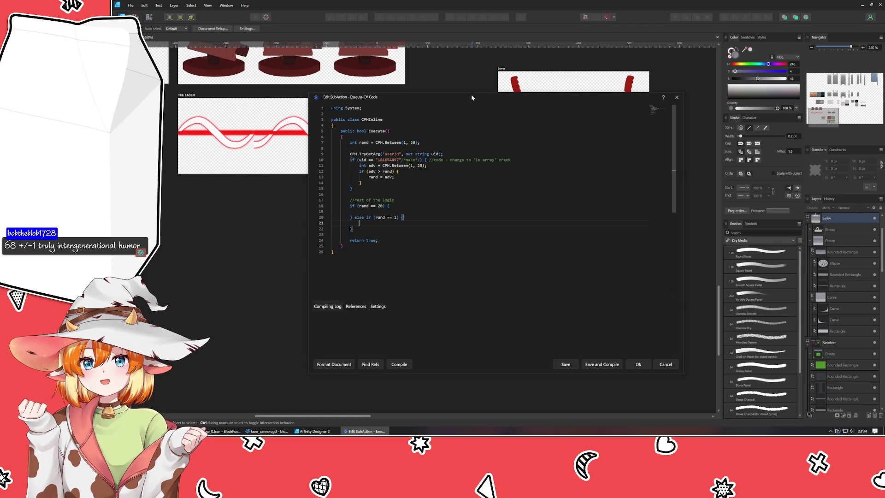
pyautogui.press('Down')
pyautogui.write('else {')
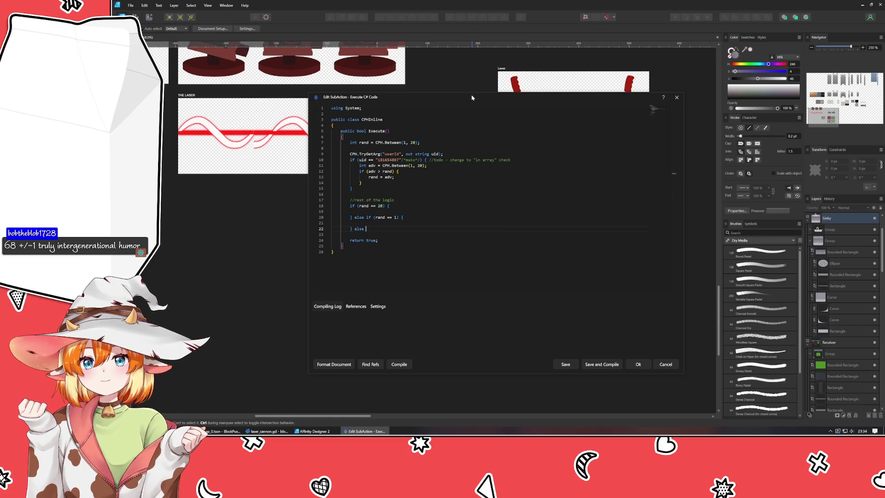
pyautogui.press('Return')
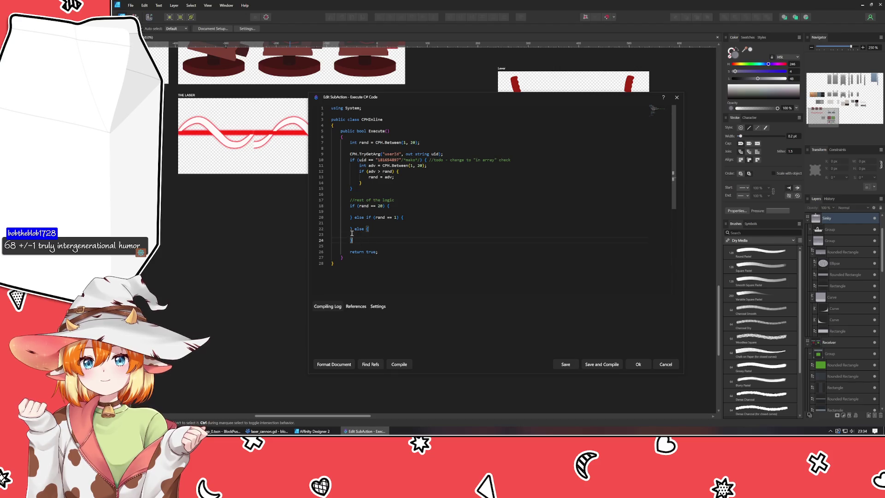
pyautogui.moveTo(352, 240); pyautogui.dragTo(331, 200)
pyautogui.press('BackSpace')
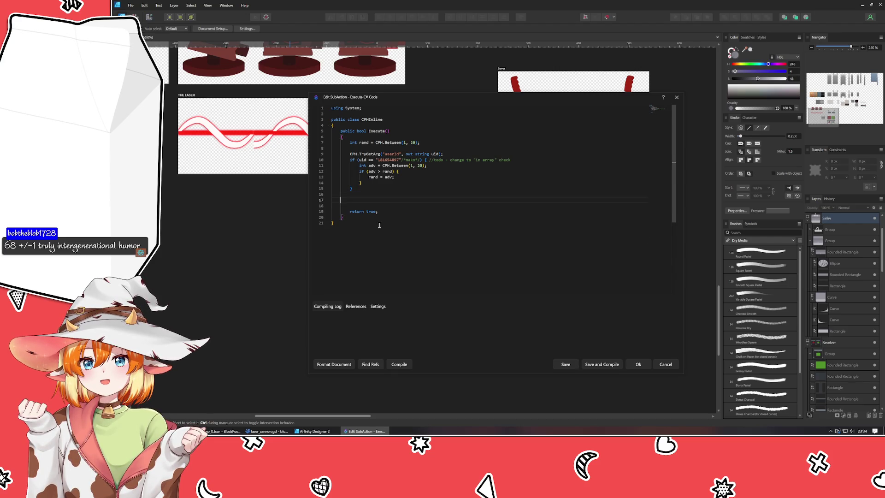
# Step: Add CPH.SetArgument("sharked", rand); on line 17 and compile the inline code
pyautogui.write('CPH.')
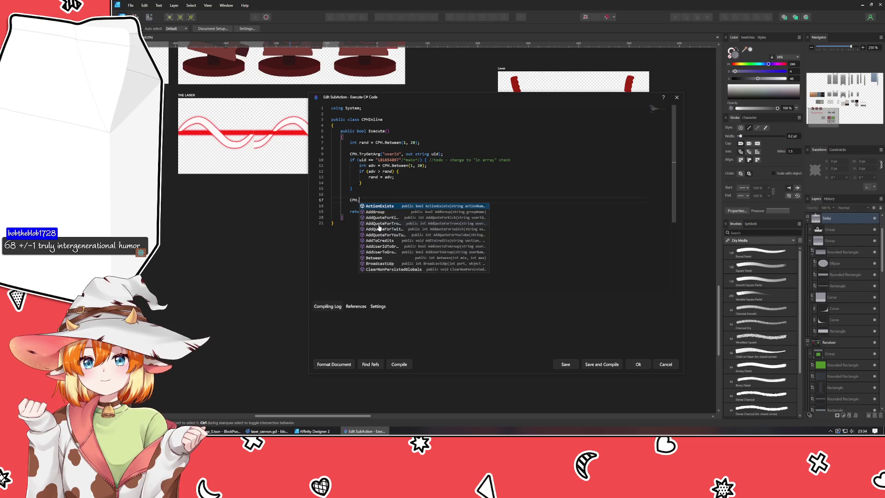
pyautogui.write('Set')
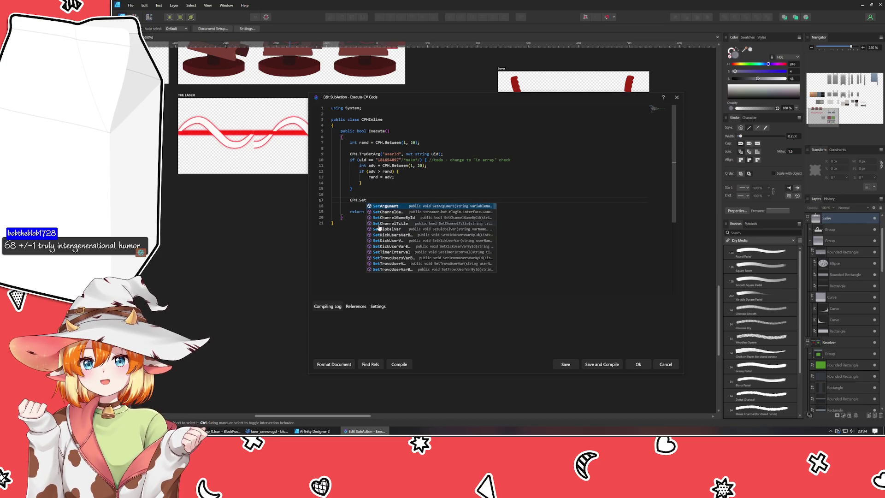
pyautogui.press('Tab')
pyautogui.write('(')
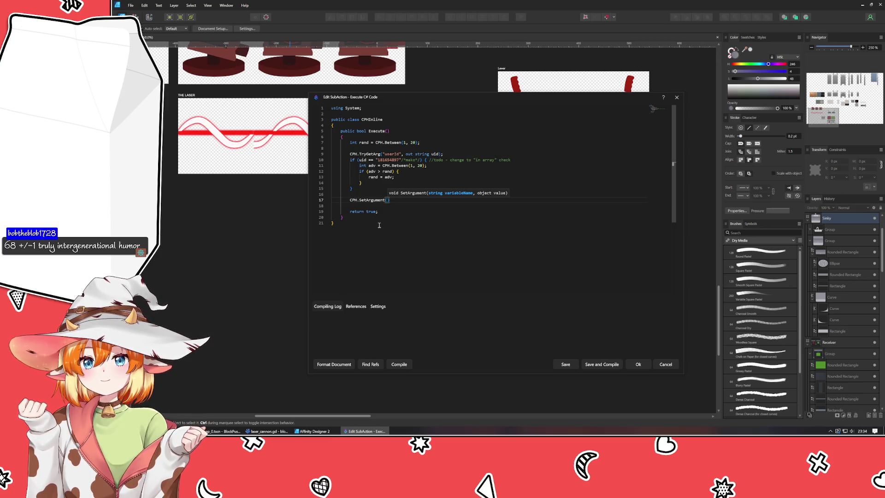
pyautogui.write('"')
pyautogui.write('sharked"')
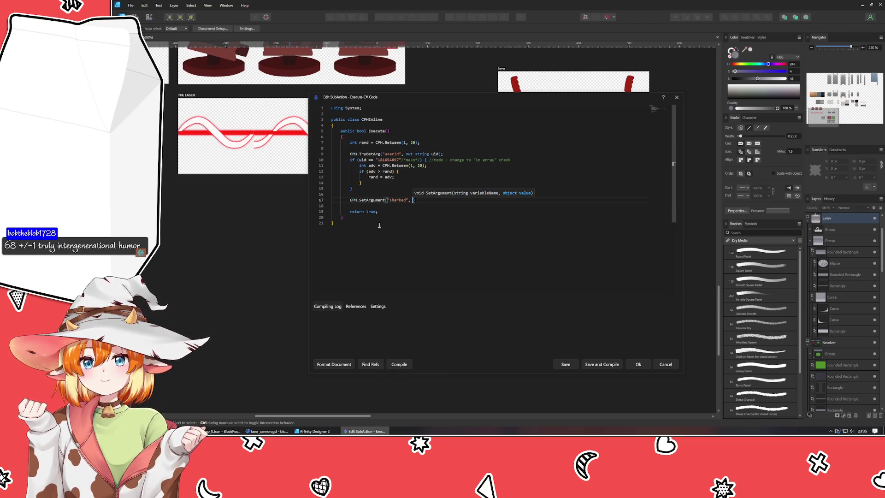
pyautogui.write(', rand);')
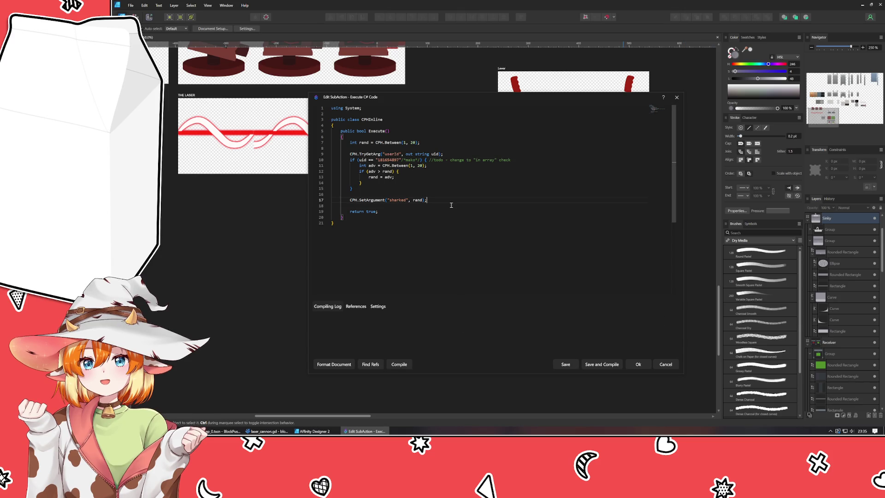
pyautogui.click(398, 364)
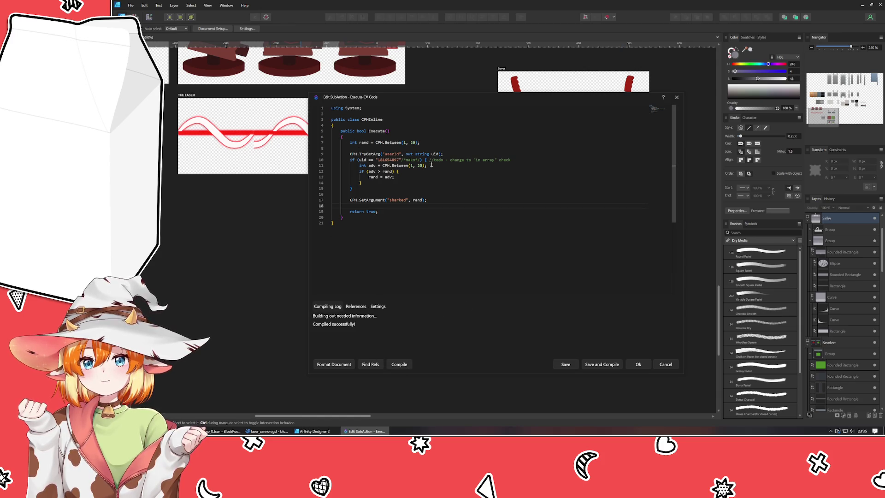
# Step: Review the compiled SetArgument line and close the code editor with Ok
pyautogui.tripleClick(464, 203)
pyautogui.click(412, 205)
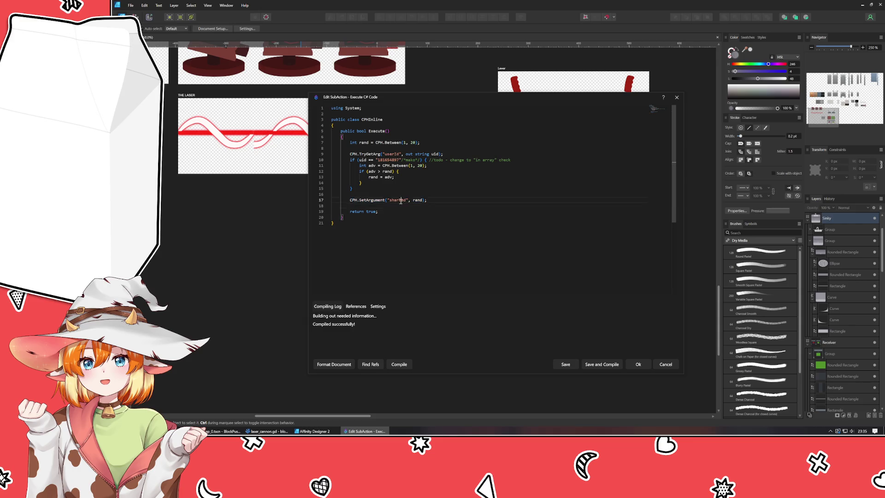
pyautogui.doubleClick(400, 200)
pyautogui.click(431, 212)
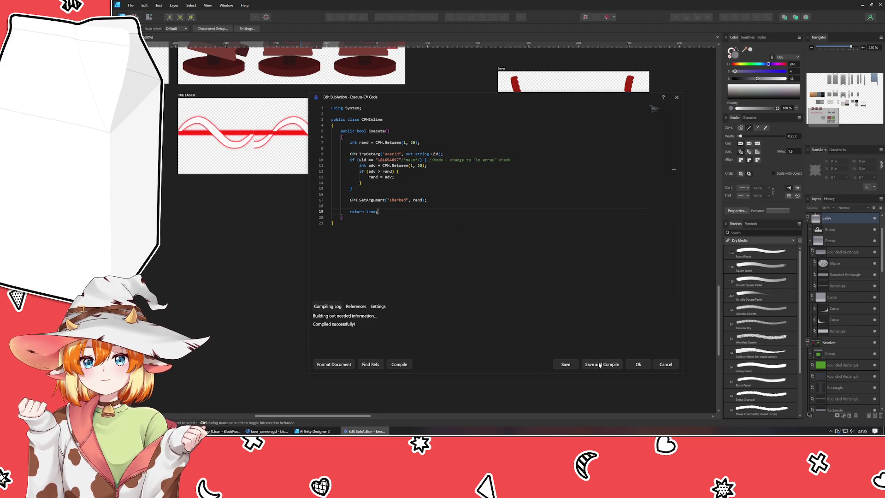
pyautogui.click(638, 364)
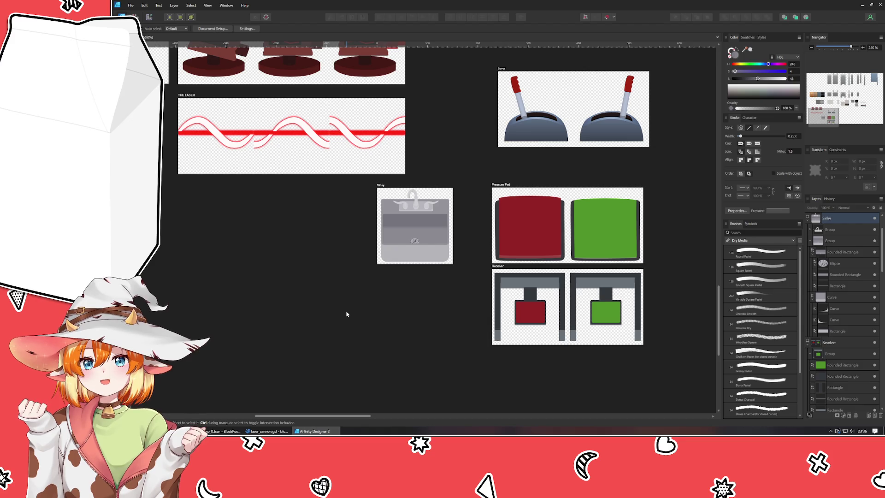
# Step: Pan to the Pressure Pad and Receiver artboards, then switch to Godot's map_0 scene
pyautogui.moveTo(415, 361)
pyautogui.mouseDown()
pyautogui.moveTo(330, 339)
pyautogui.moveTo(213, 360)
pyautogui.mouseUp()
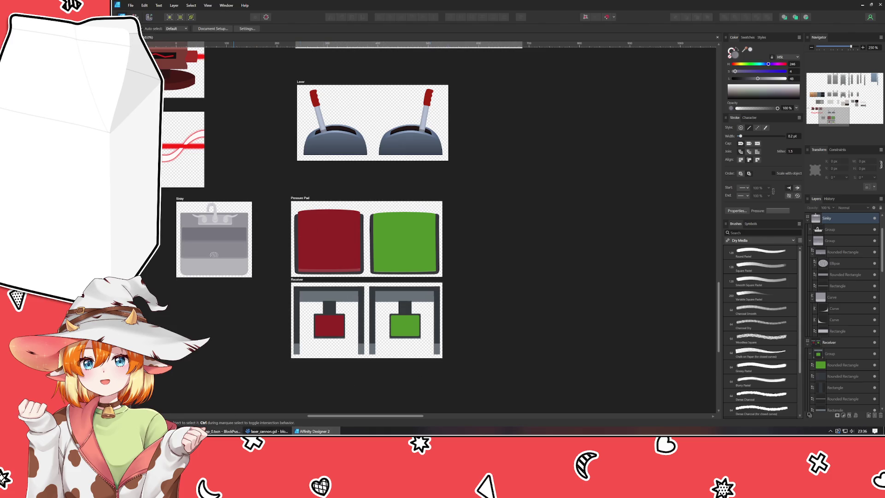
pyautogui.moveTo(228, 431)
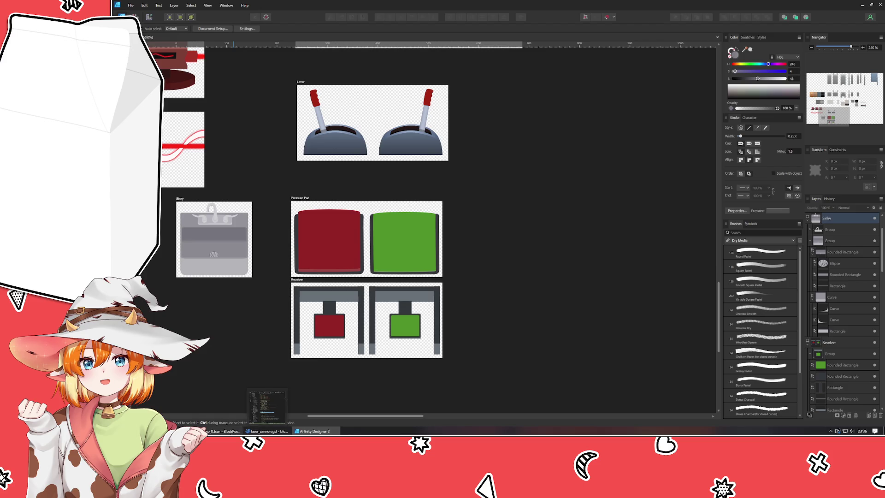
pyautogui.click(235, 403)
pyautogui.moveTo(274, 224); pyautogui.dragTo(277, 241)
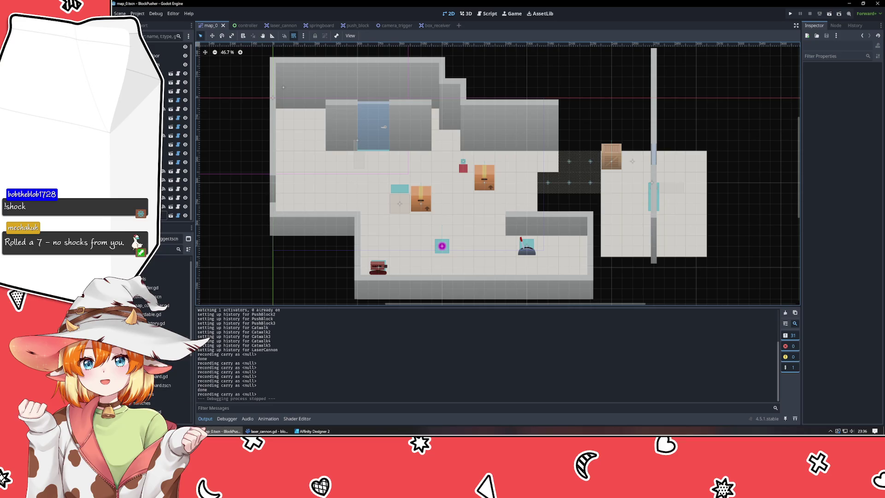
# Step: Open pressure_pad.tscn and quick-load pressure-pad.png as the Sprite2D texture
pyautogui.click(176, 279)
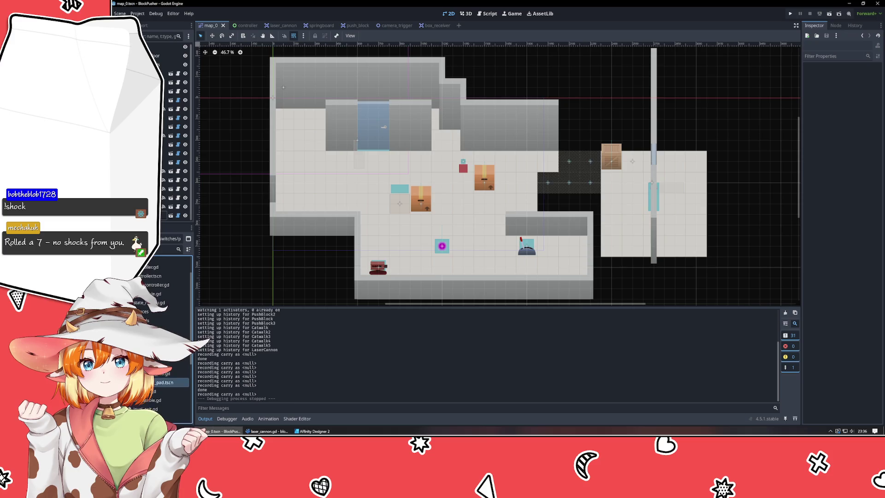
pyautogui.press('Return')
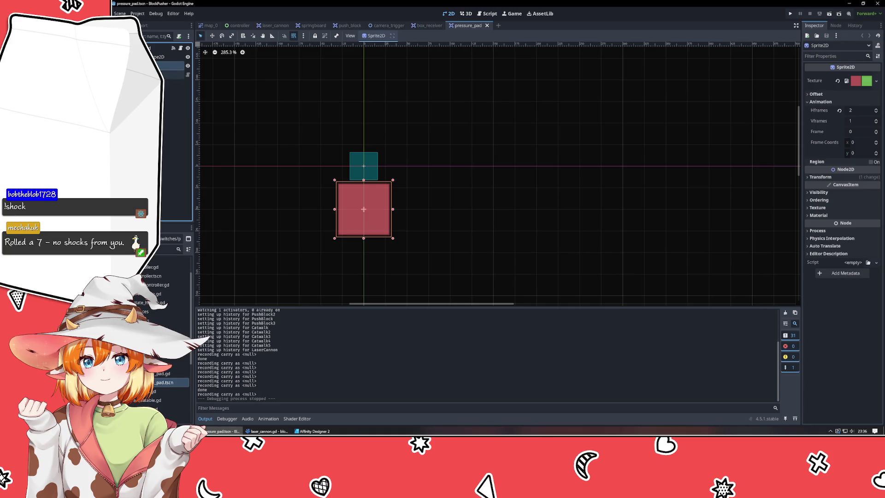
pyautogui.click(846, 82)
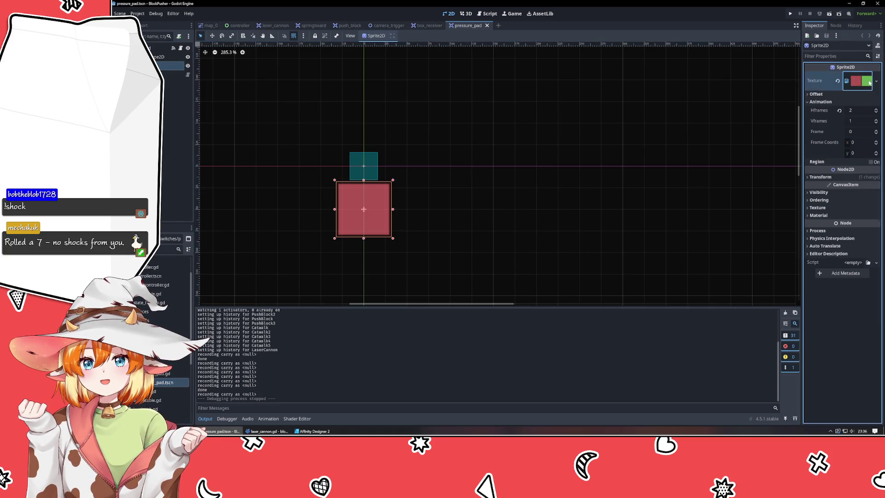
pyautogui.click(875, 81)
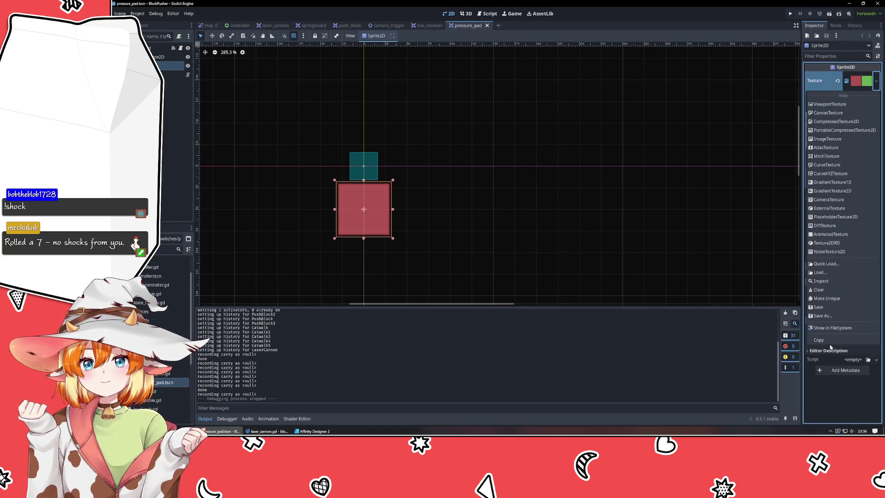
pyautogui.click(825, 264)
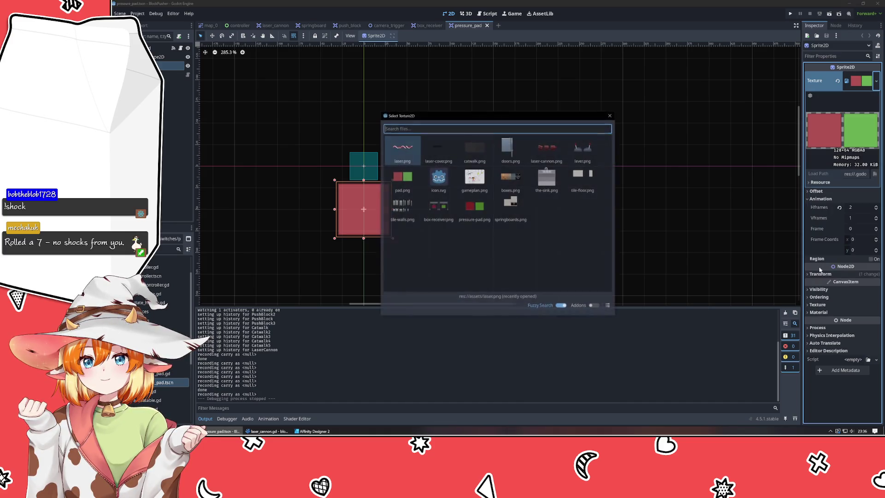
pyautogui.doubleClick(473, 204)
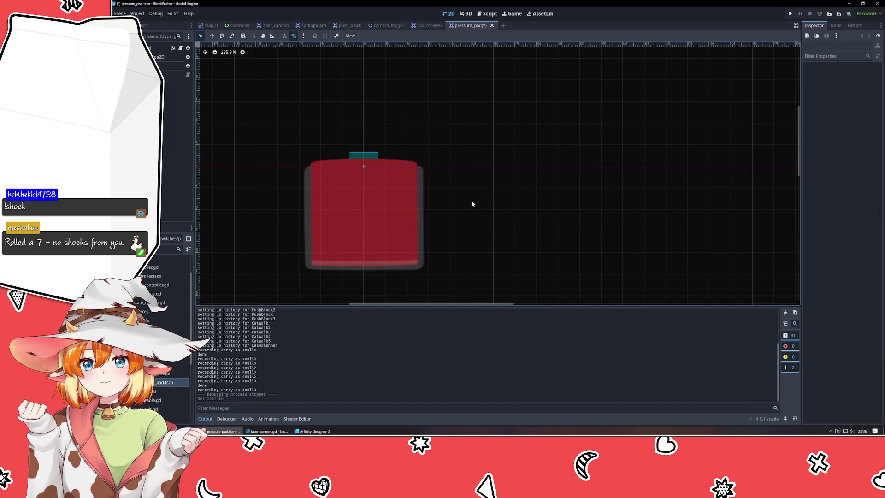
# Step: Centre the sprite at (0, 0) on its red frame 0, save, and return to map_0
pyautogui.click(362, 231)
pyautogui.moveTo(384, 233)
pyautogui.mouseDown()
pyautogui.moveTo(390, 172)
pyautogui.moveTo(389, 193)
pyautogui.mouseUp()
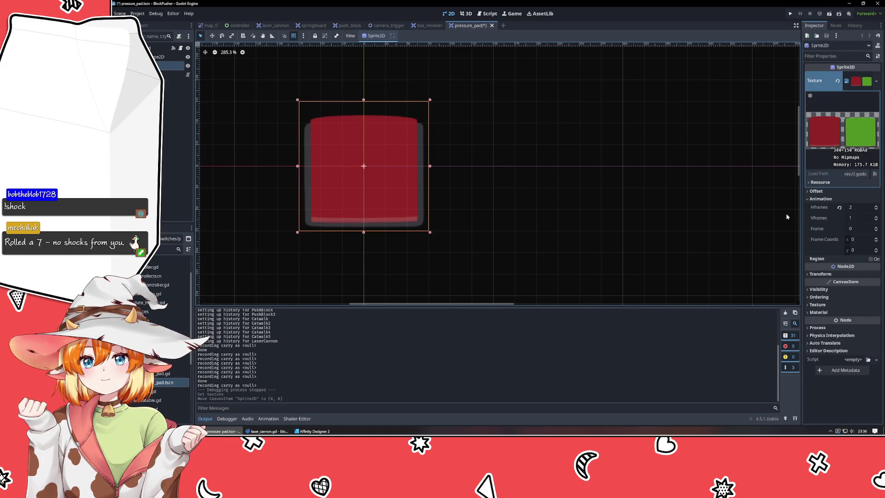
pyautogui.click(875, 227)
pyautogui.click(875, 231)
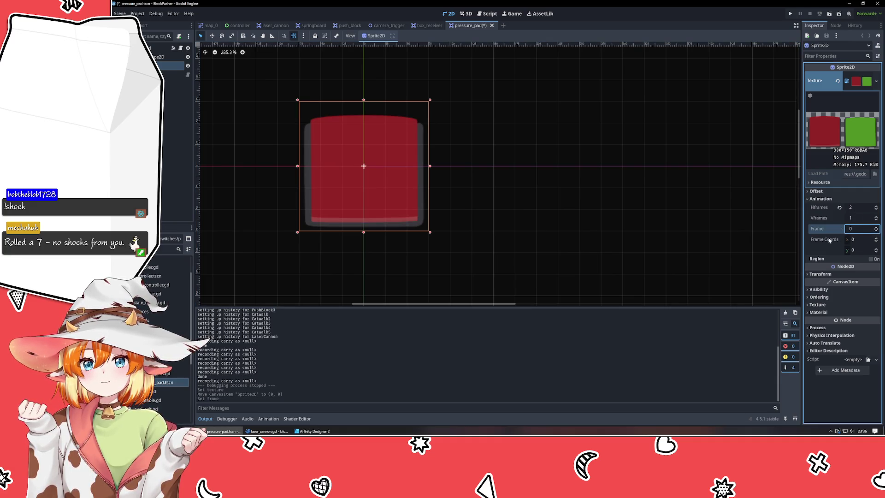
pyautogui.click(590, 228)
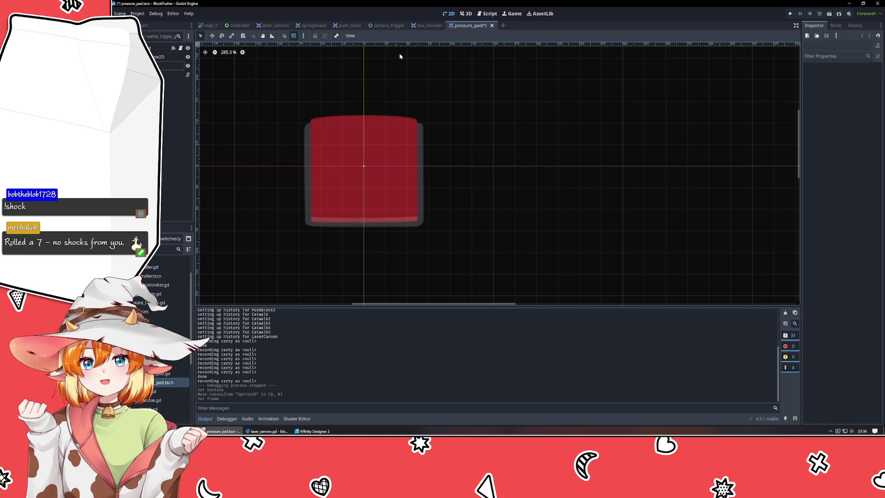
pyautogui.hotkey('ctrl', 's')
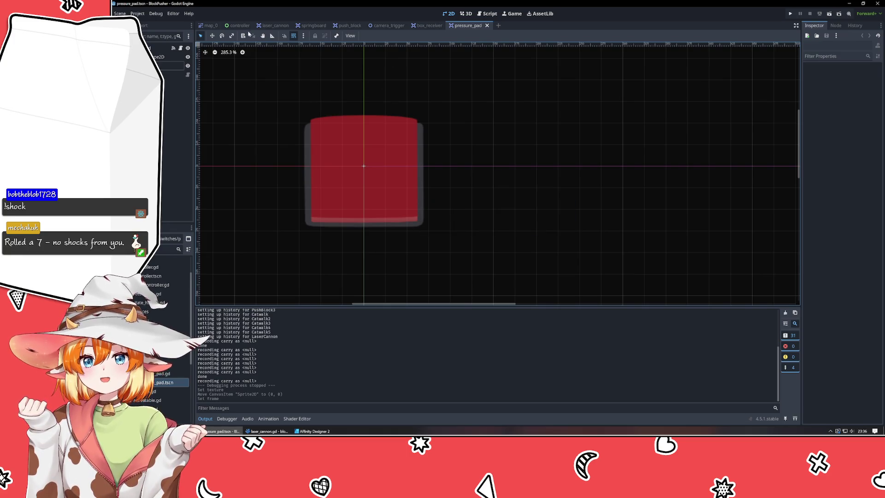
pyautogui.click(211, 25)
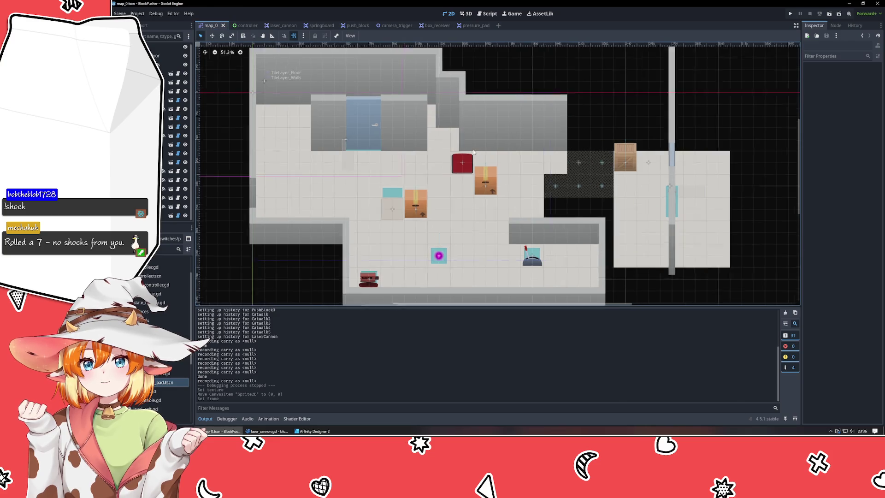
# Step: Test PushBlock3 on the red pressure pad in map_0, then switch to the box_receiver scene
pyautogui.scroll(5, 473, 152)
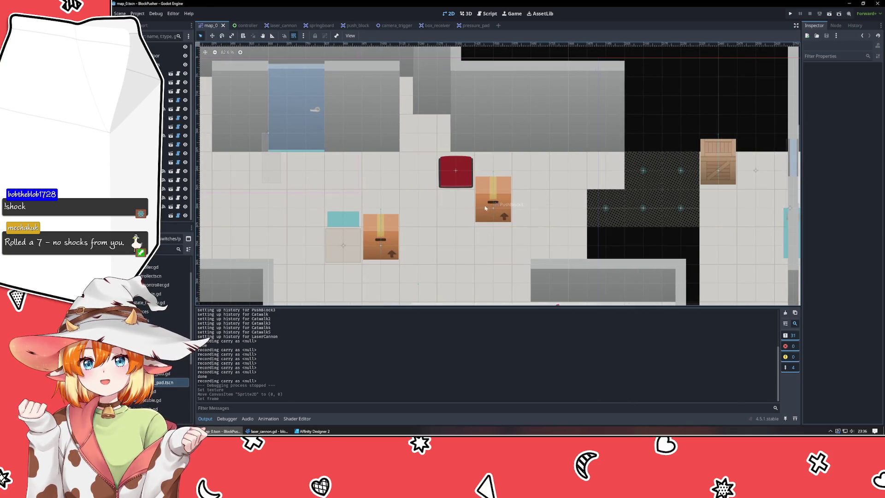
pyautogui.moveTo(493, 205)
pyautogui.mouseDown()
pyautogui.moveTo(493, 164)
pyautogui.moveTo(438, 170)
pyautogui.moveTo(493, 170)
pyautogui.moveTo(495, 208)
pyautogui.moveTo(441, 208)
pyautogui.moveTo(491, 203)
pyautogui.mouseUp()
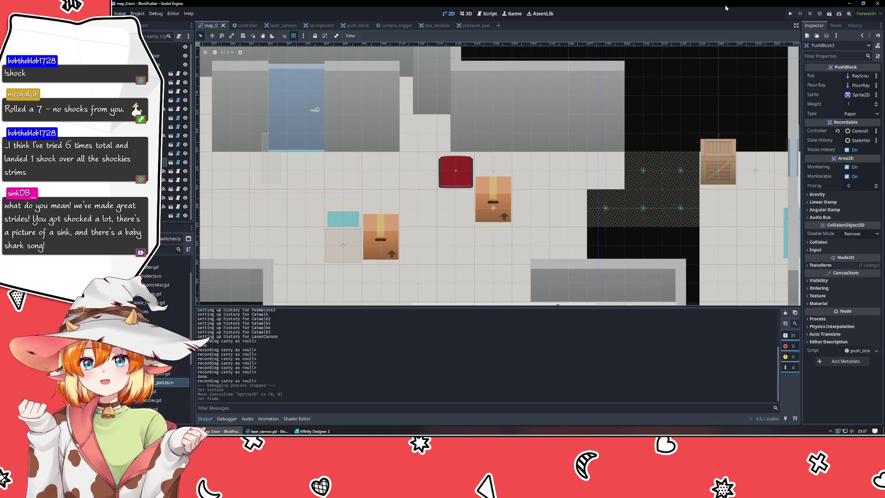
pyautogui.click(665, 123)
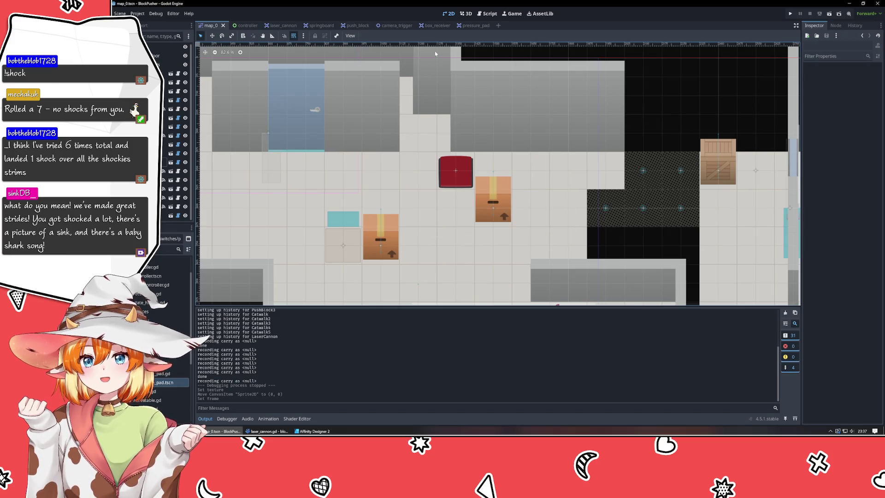
pyautogui.click(435, 29)
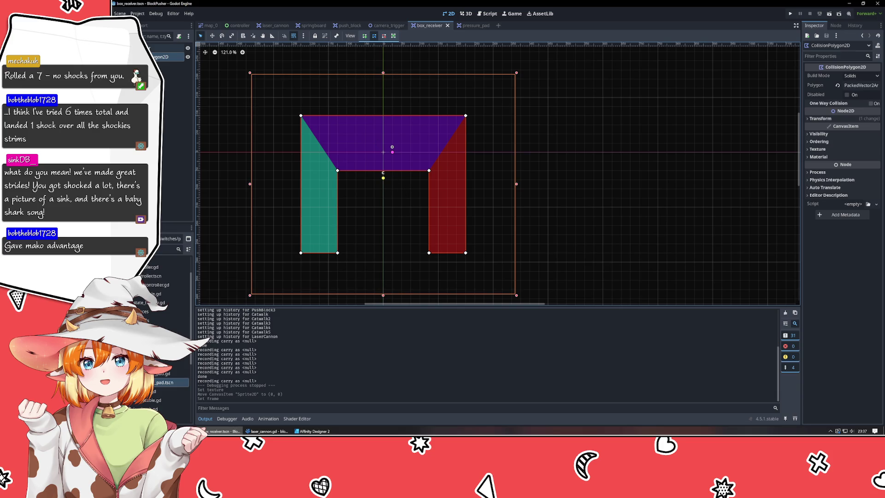
# Step: Add a Sprite2D node to box_receiver and order it below the Polygon2D in the tree
pyautogui.hotkey('ctrl', 'a')
pyautogui.write('coll')
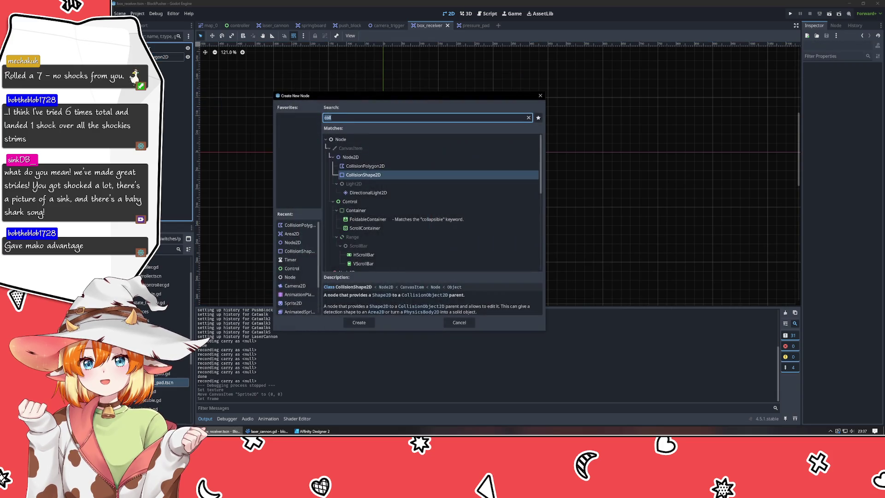
pyautogui.write('s')
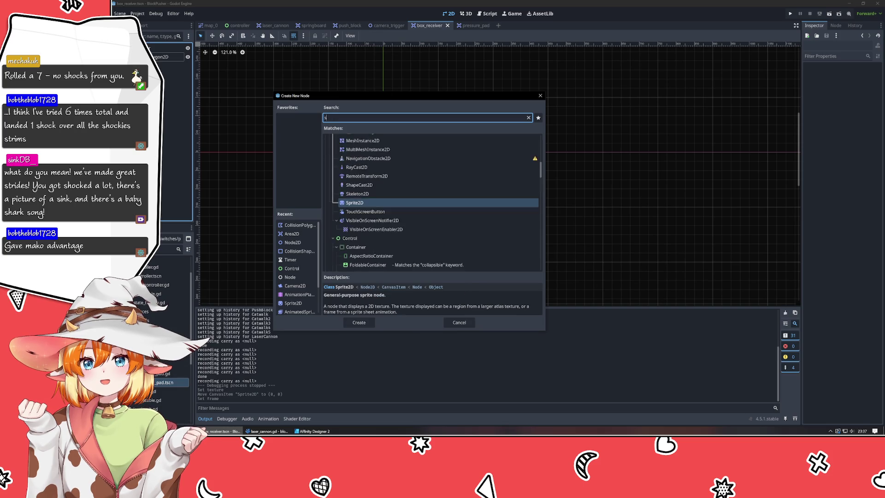
pyautogui.write('prite')
pyautogui.press('Return')
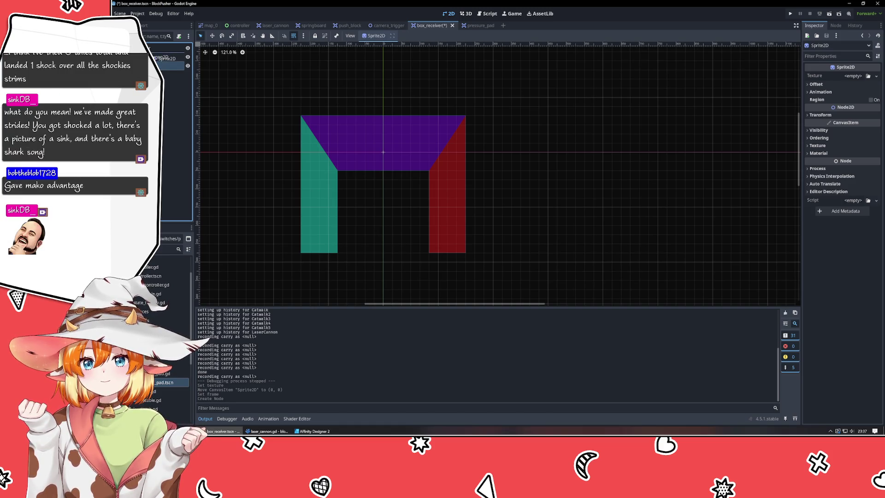
pyautogui.moveTo(171, 66); pyautogui.dragTo(171, 48)
pyautogui.click(472, 25)
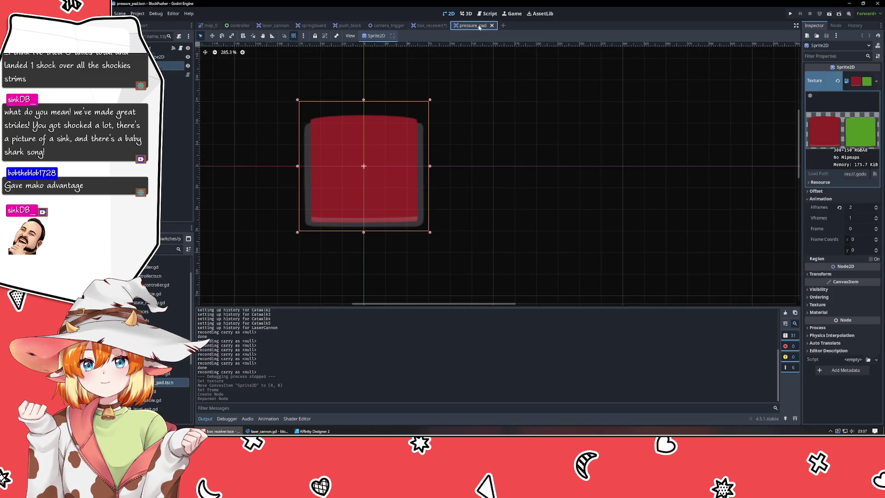
pyautogui.click(427, 26)
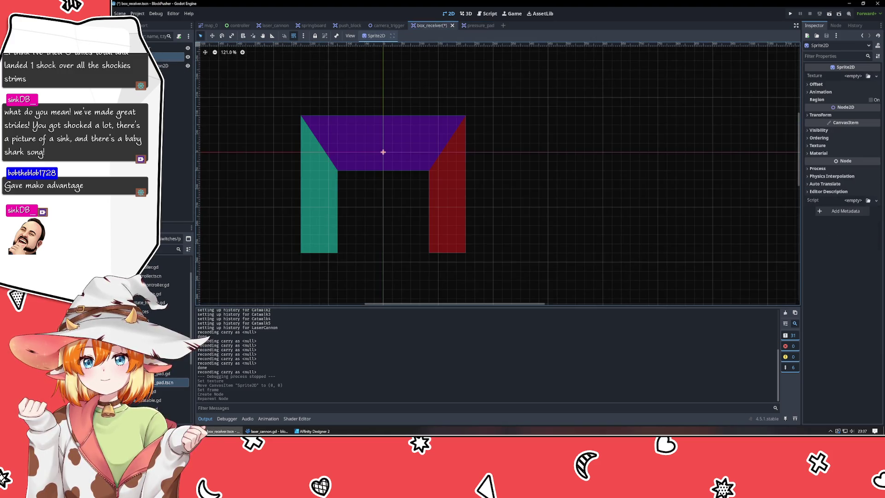
pyautogui.moveTo(171, 57); pyautogui.dragTo(171, 69)
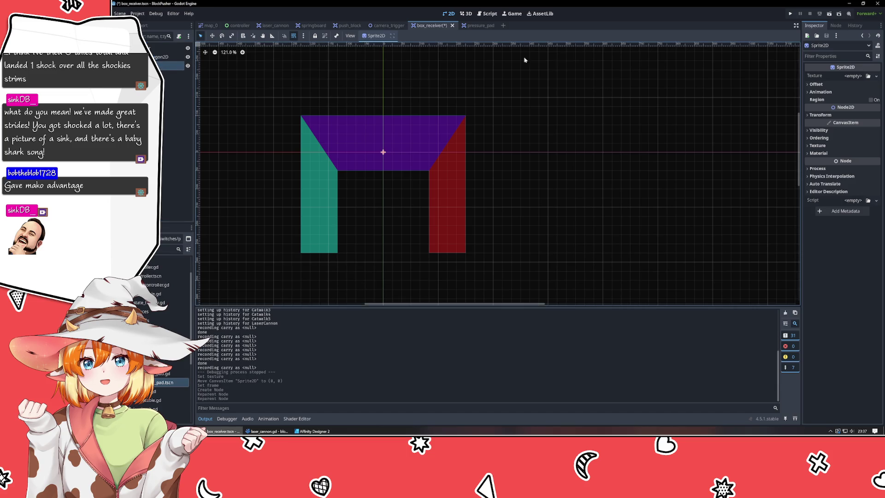
# Step: Load box-receiver.png as the sprite texture and set Animation Hframes to 2
pyautogui.click(868, 76)
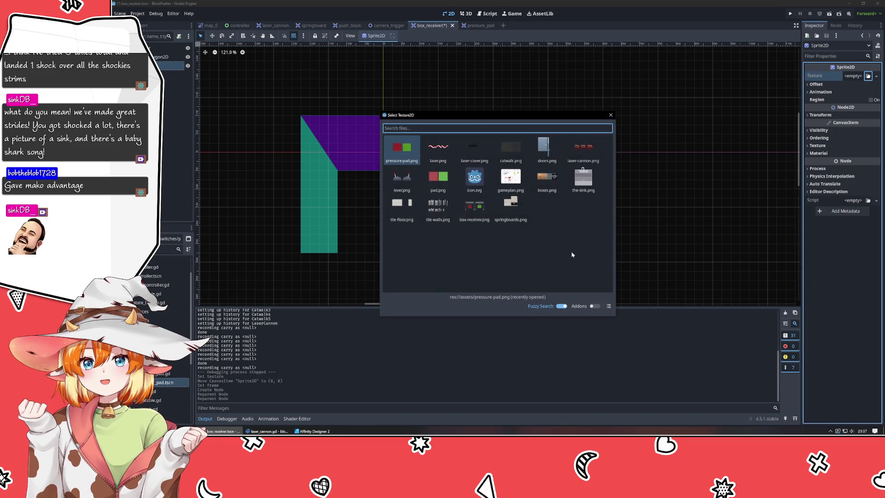
pyautogui.doubleClick(468, 220)
pyautogui.click(338, 174)
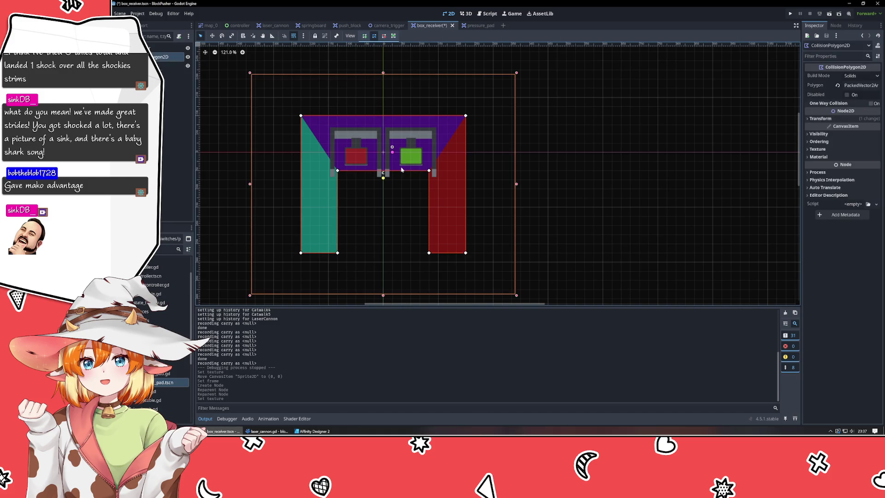
pyautogui.click(170, 65)
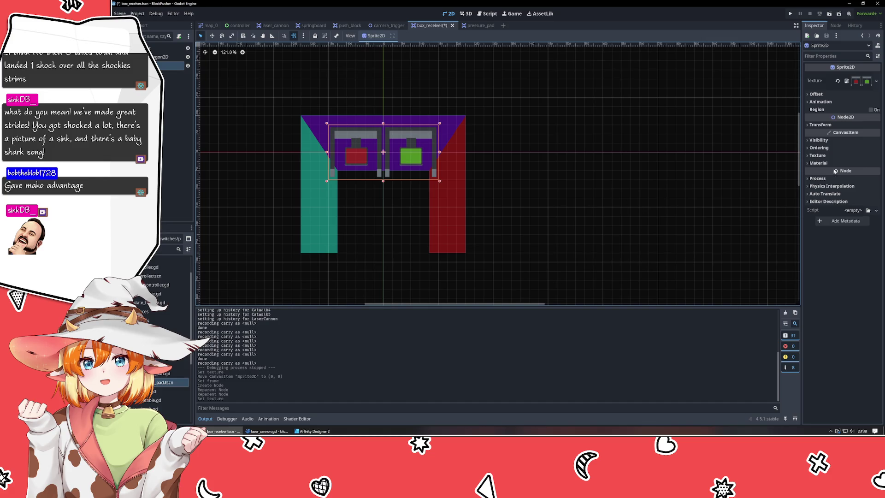
pyautogui.click(827, 103)
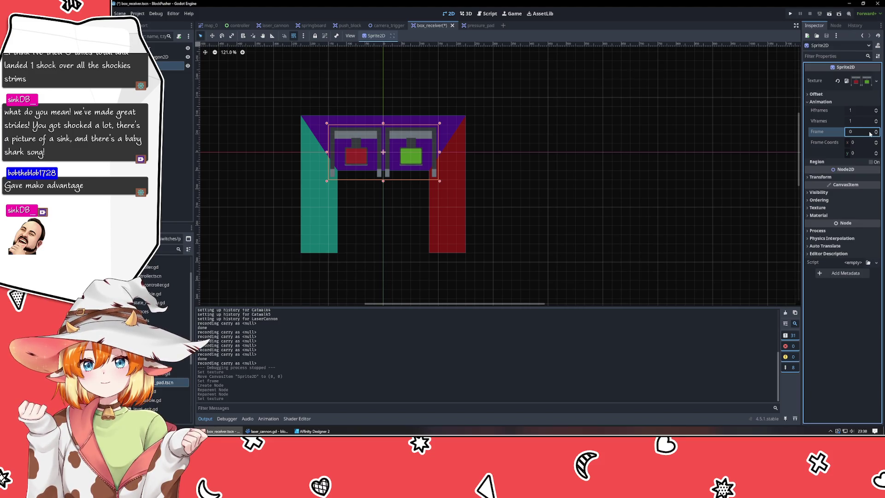
pyautogui.click(877, 109)
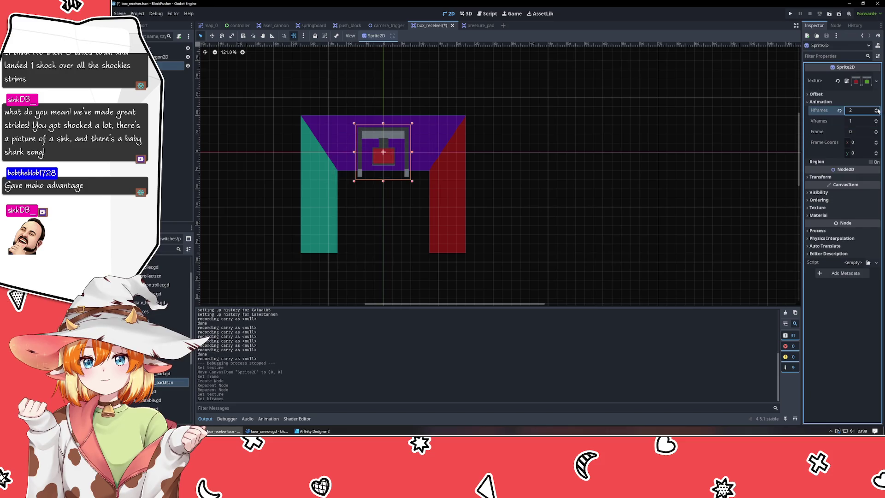
pyautogui.click(593, 231)
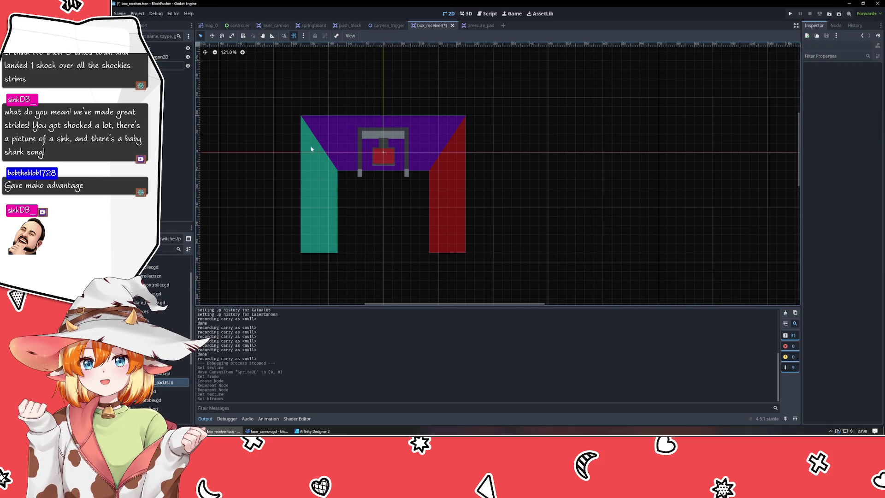
pyautogui.scroll(3, 424, 170)
pyautogui.click(429, 164)
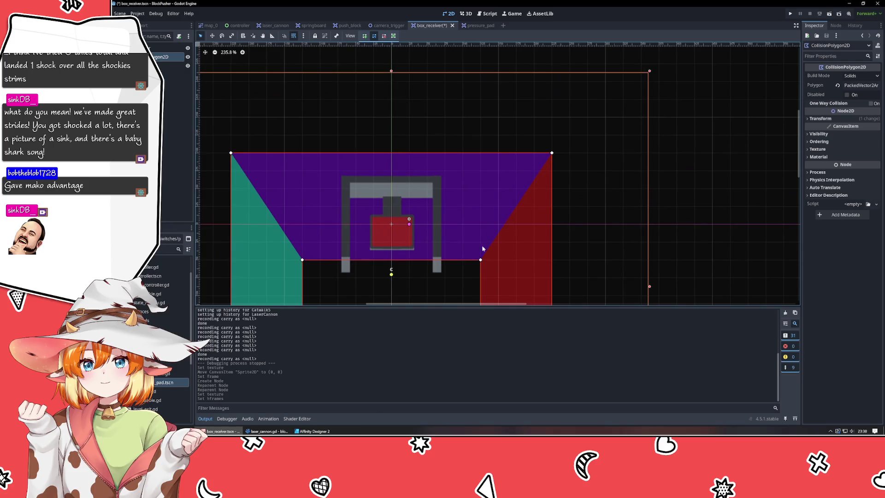
# Step: Pull the polygon's top-right and right-leg vertices in onto the sprite's grey frame
pyautogui.moveTo(550, 156)
pyautogui.mouseDown()
pyautogui.moveTo(443, 184)
pyautogui.moveTo(443, 173)
pyautogui.mouseUp()
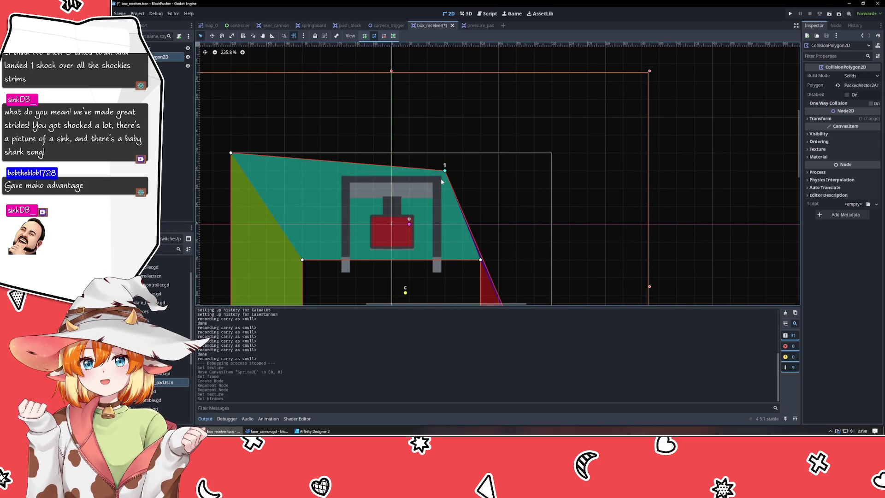
pyautogui.click(474, 261)
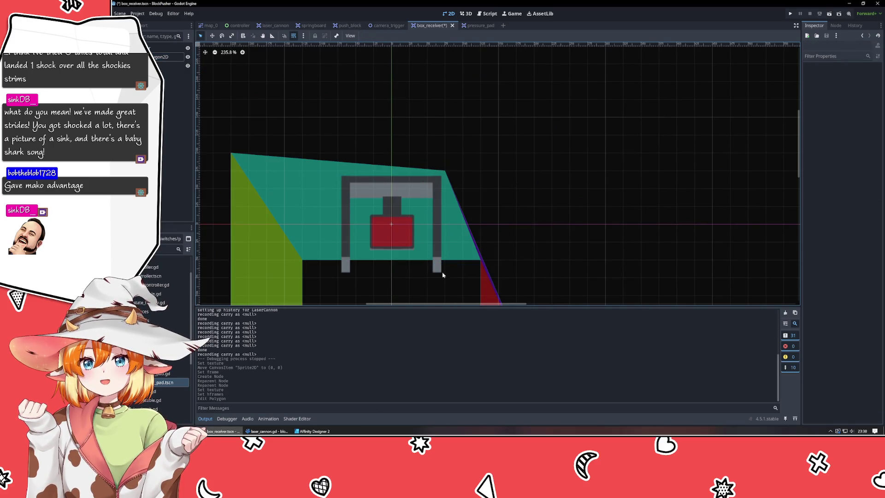
pyautogui.click(473, 261)
pyautogui.moveTo(478, 256)
pyautogui.mouseDown()
pyautogui.moveTo(365, 197)
pyautogui.moveTo(434, 203)
pyautogui.mouseUp()
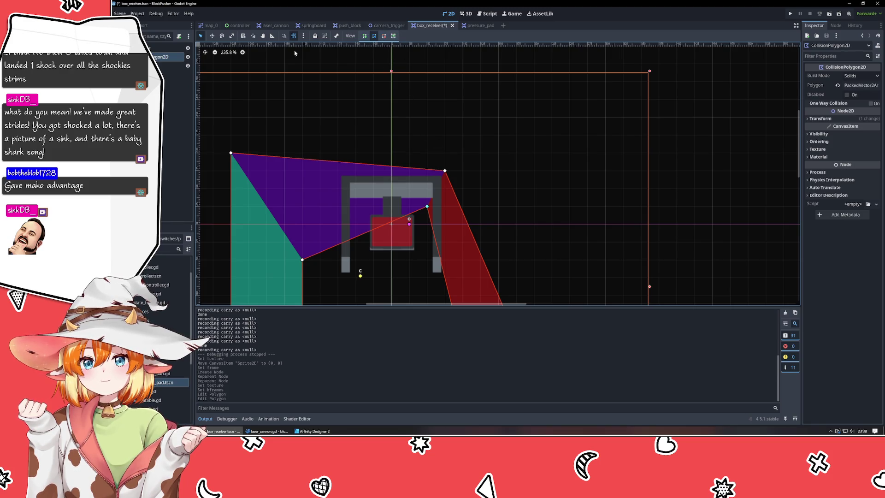
pyautogui.click(293, 37)
pyautogui.moveTo(426, 209); pyautogui.dragTo(449, 183)
pyautogui.scroll(-5, 449, 183)
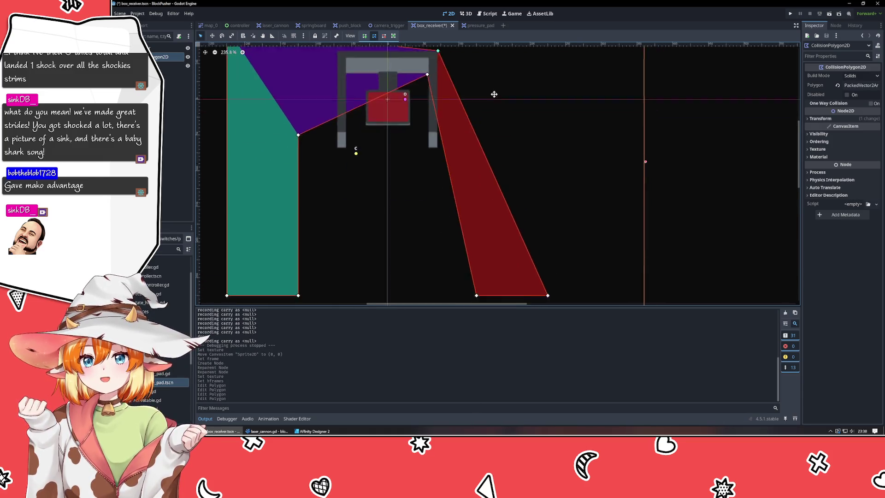
pyautogui.moveTo(482, 258)
pyautogui.mouseDown()
pyautogui.moveTo(416, 146)
pyautogui.moveTo(430, 111)
pyautogui.mouseUp()
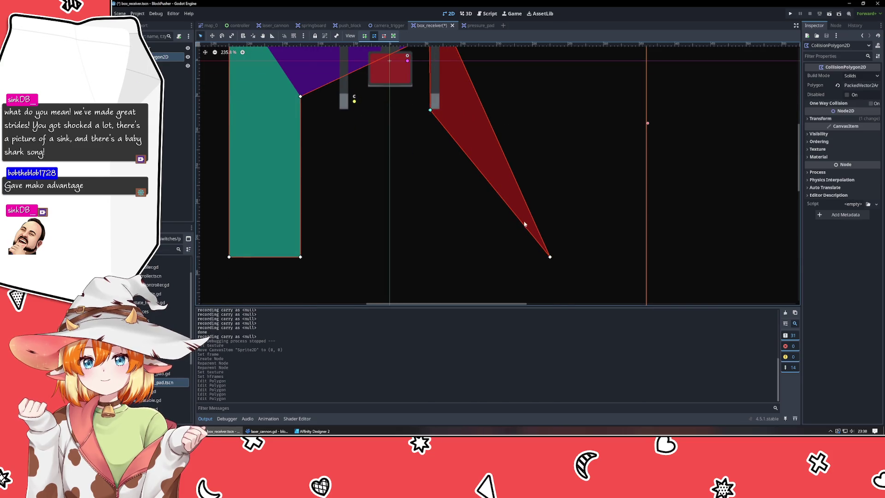
pyautogui.moveTo(549, 257); pyautogui.dragTo(439, 110)
pyautogui.scroll(5, 401, 106)
pyautogui.hscroll(-2, 401, 105)
# Step: Move the polygon's top-left and left-leg vertices onto the frame's left side
pyautogui.moveTo(348, 276)
pyautogui.mouseDown()
pyautogui.moveTo(406, 207)
pyautogui.moveTo(397, 215)
pyautogui.mouseUp()
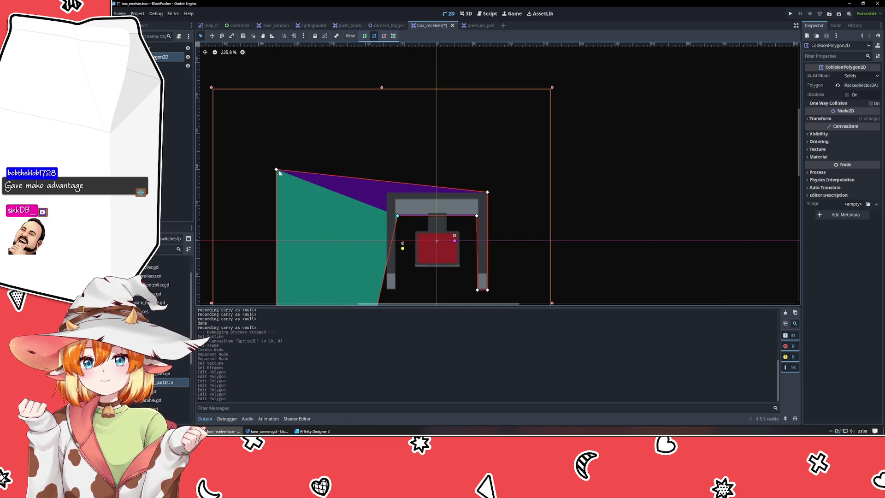
pyautogui.moveTo(280, 172); pyautogui.dragTo(387, 194)
pyautogui.scroll(-8, 373, 232)
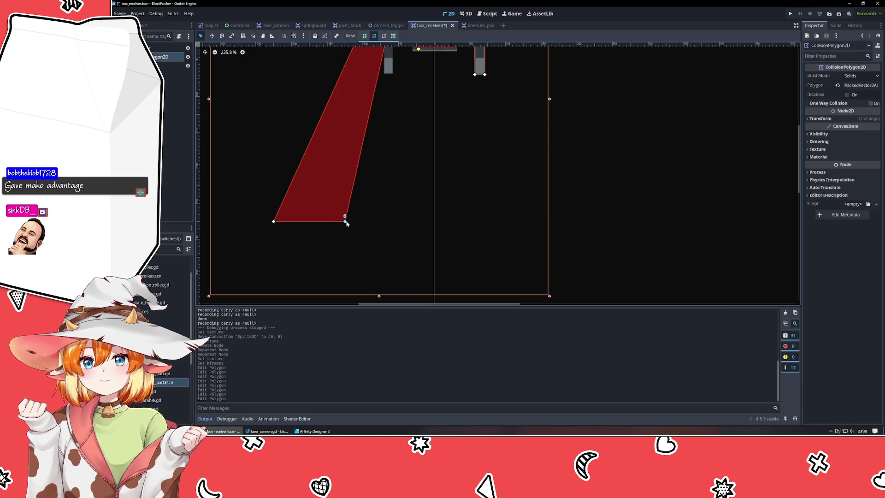
pyautogui.moveTo(347, 223)
pyautogui.mouseDown()
pyautogui.moveTo(386, 80)
pyautogui.moveTo(395, 78)
pyautogui.mouseUp()
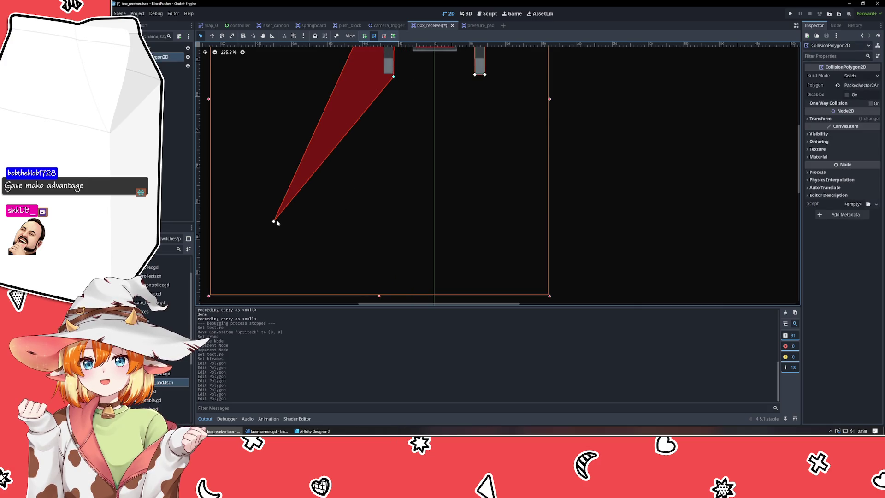
pyautogui.moveTo(276, 222); pyautogui.dragTo(382, 79)
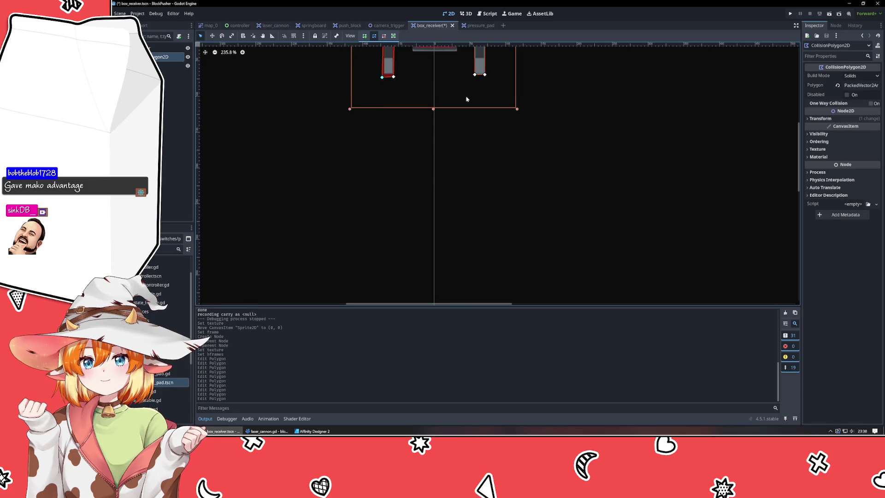
pyautogui.moveTo(466, 99); pyautogui.dragTo(414, 260)
pyautogui.scroll(4, 417, 263)
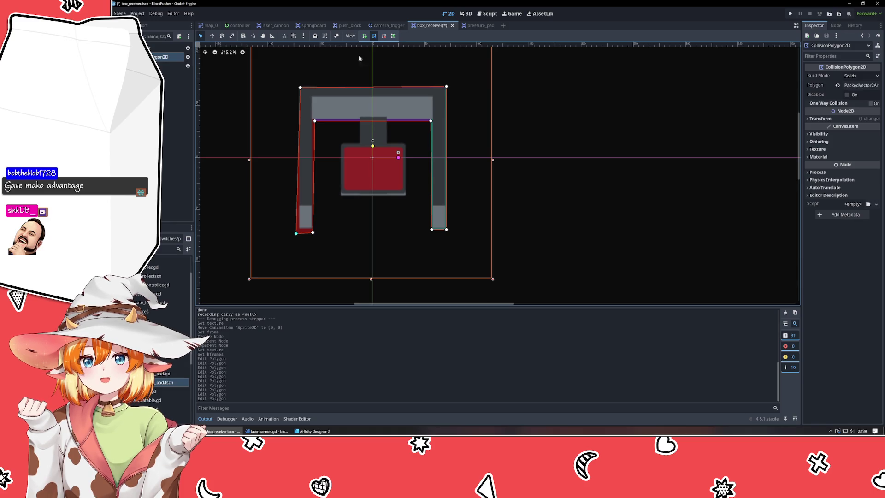
# Step: With grid snap on, snap the outer top corners and both leg feet to the frame
pyautogui.click(294, 36)
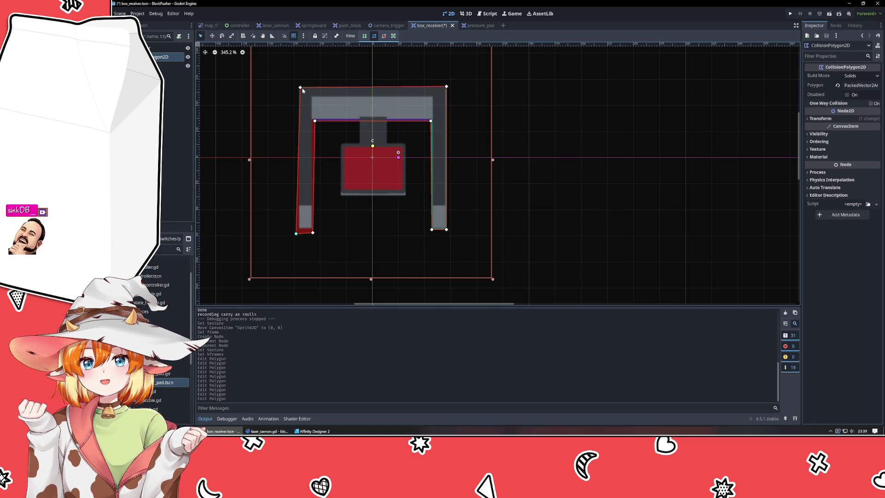
pyautogui.moveTo(300, 87); pyautogui.dragTo(293, 80)
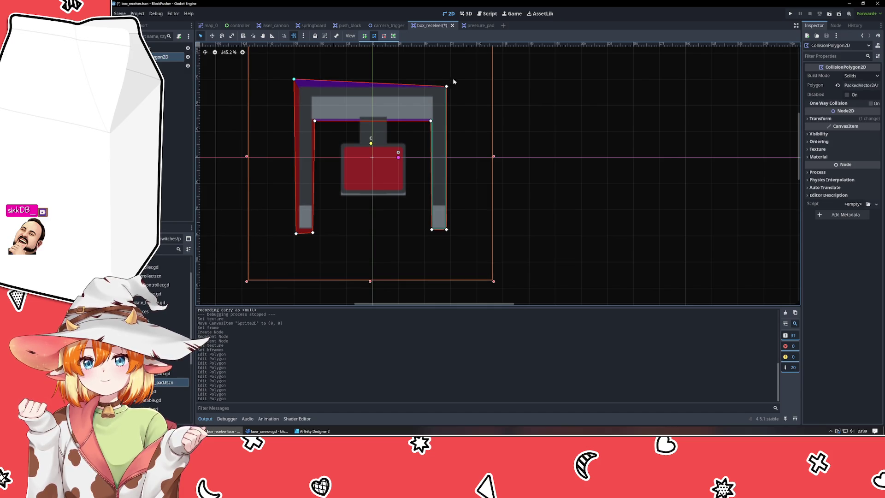
pyautogui.moveTo(446, 87); pyautogui.dragTo(450, 80)
pyautogui.moveTo(446, 229)
pyautogui.mouseDown()
pyautogui.moveTo(450, 235)
pyautogui.moveTo(429, 236)
pyautogui.mouseUp()
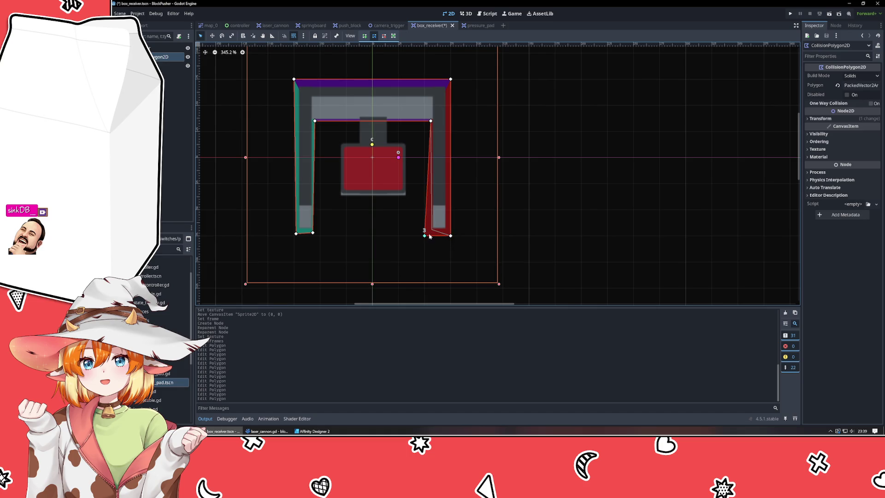
pyautogui.click(311, 235)
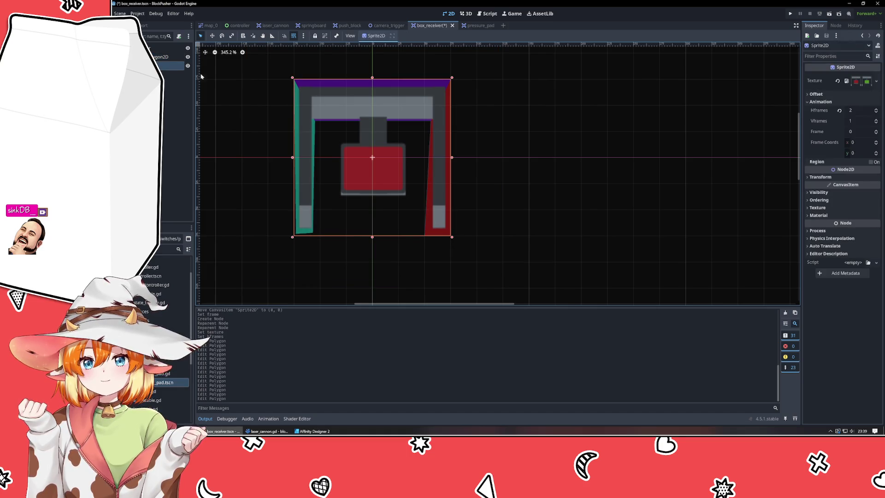
pyautogui.click(171, 57)
pyautogui.moveTo(312, 234); pyautogui.dragTo(319, 236)
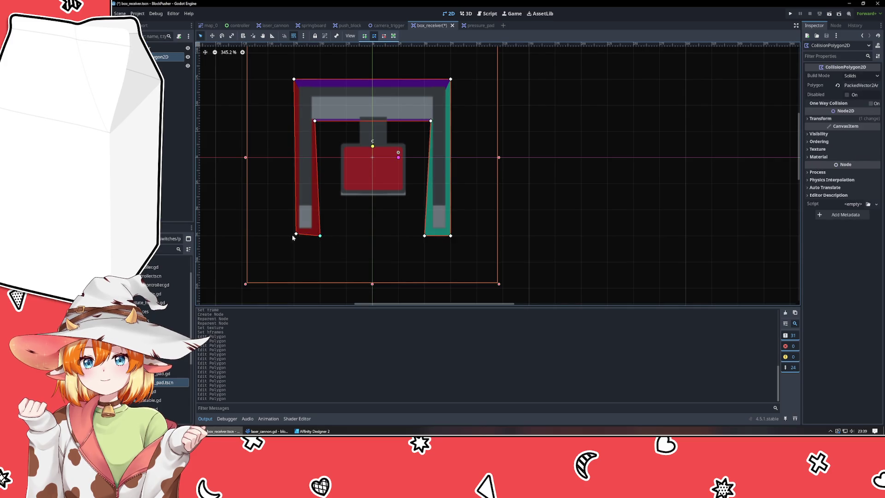
pyautogui.click(297, 234)
pyautogui.click(295, 234)
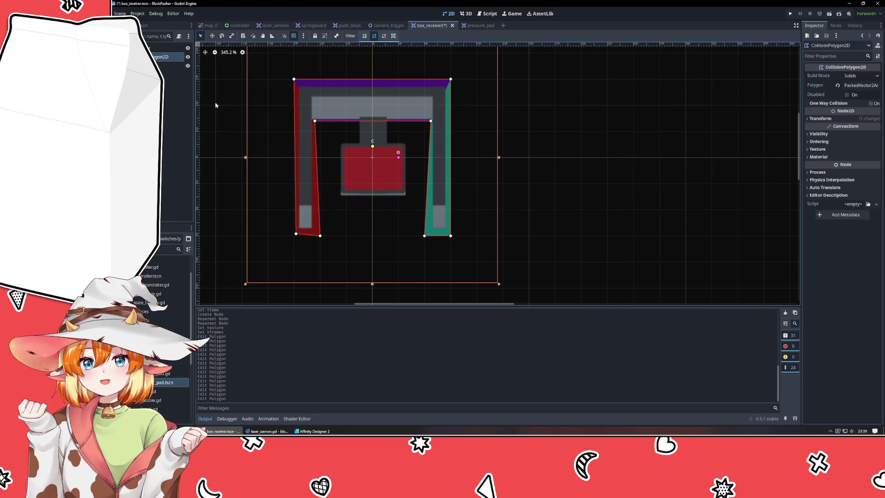
pyautogui.moveTo(295, 234); pyautogui.dragTo(294, 236)
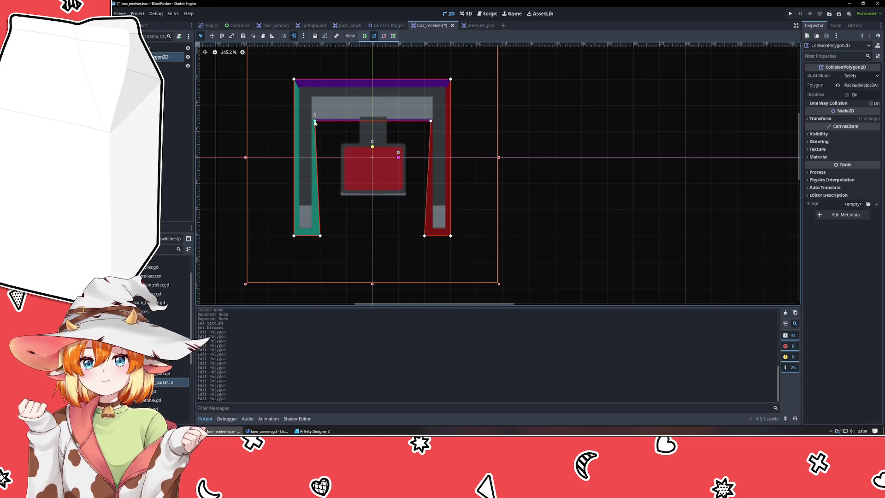
# Step: Adjust the inner top vertices so the polygon's top bar matches the frame's thickness
pyautogui.moveTo(315, 120); pyautogui.dragTo(327, 125)
pyautogui.moveTo(432, 121); pyautogui.dragTo(422, 131)
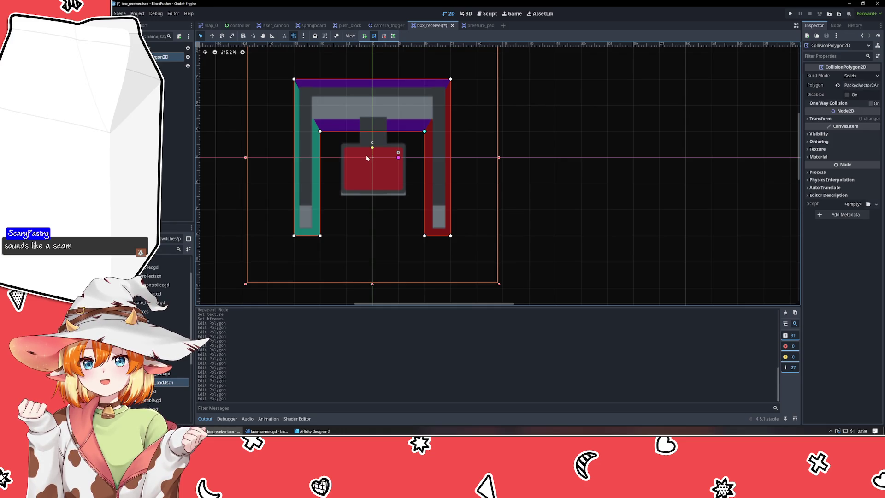
pyautogui.moveTo(317, 134)
pyautogui.mouseDown()
pyautogui.moveTo(353, 137)
pyautogui.moveTo(317, 135)
pyautogui.moveTo(320, 105)
pyautogui.mouseUp()
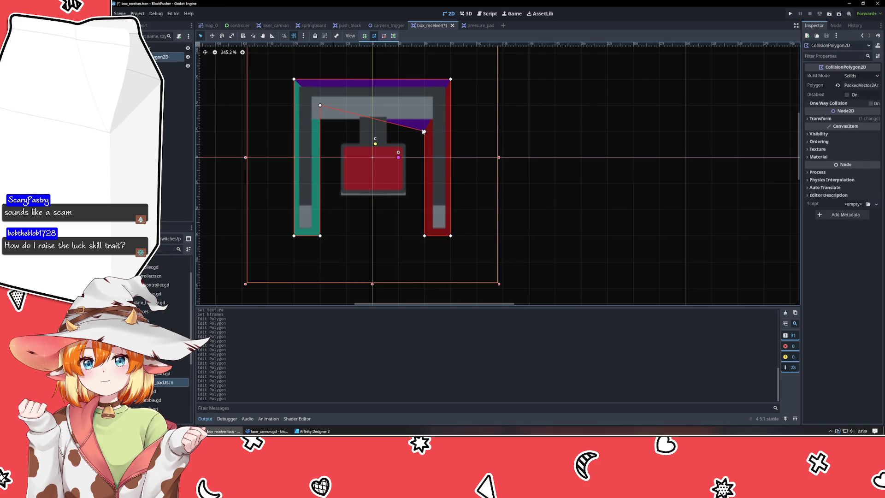
pyautogui.moveTo(424, 132); pyautogui.dragTo(425, 118)
pyautogui.click(384, 233)
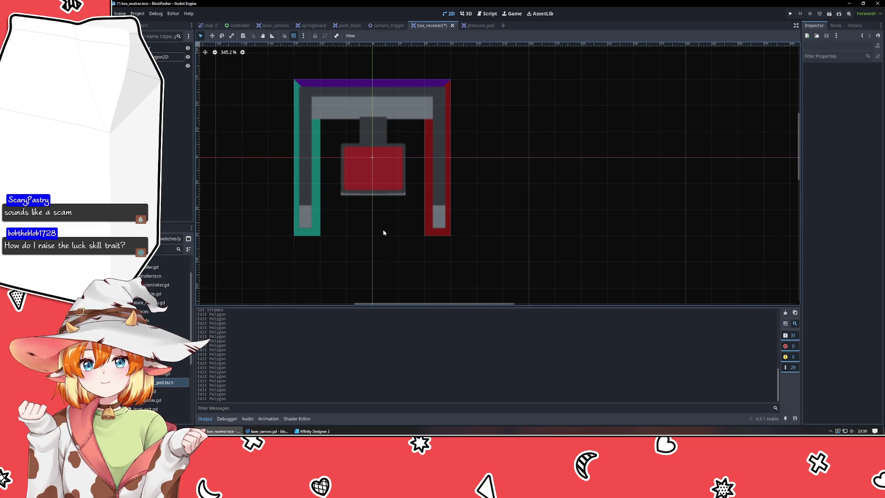
pyautogui.click(173, 78)
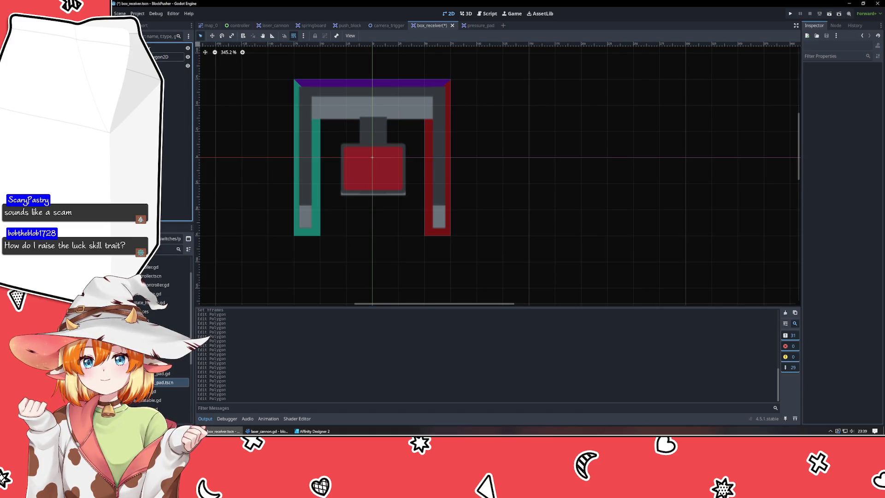
# Step: Add a CollisionShape2D node to the box_receiver scene
pyautogui.hotkey('ctrl', 'a')
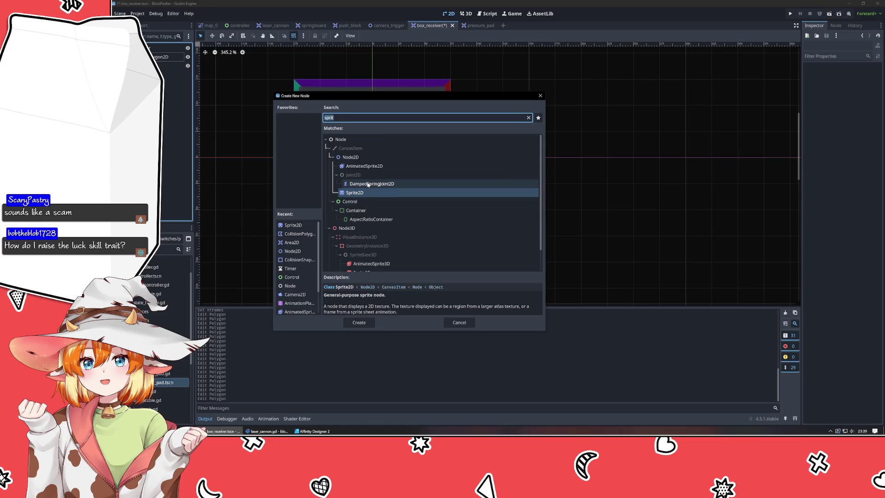
pyautogui.write('coll')
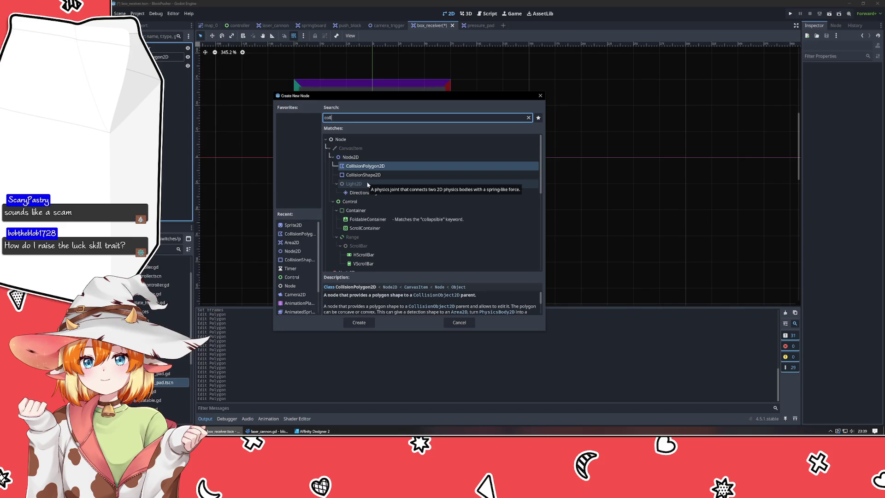
pyautogui.press('Down')
pyautogui.press('Return')
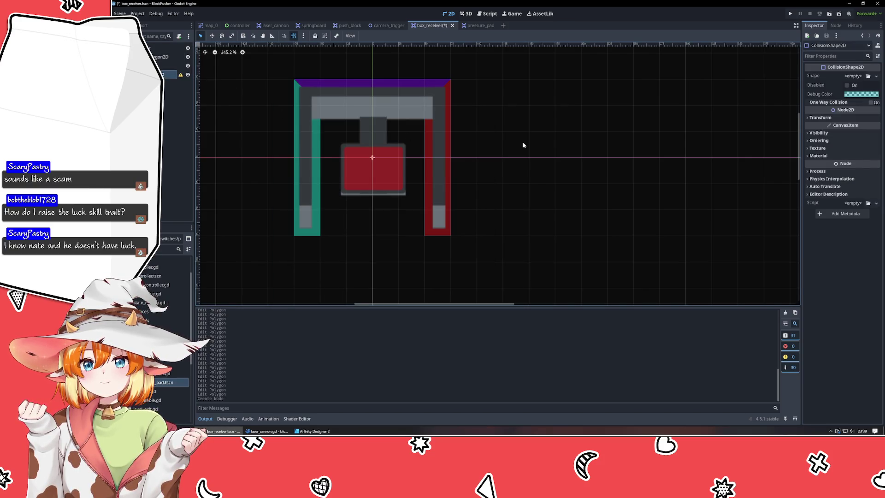
# Step: Give the CollisionShape2D a new RectangleShape2D and resize it over the red box
pyautogui.click(870, 77)
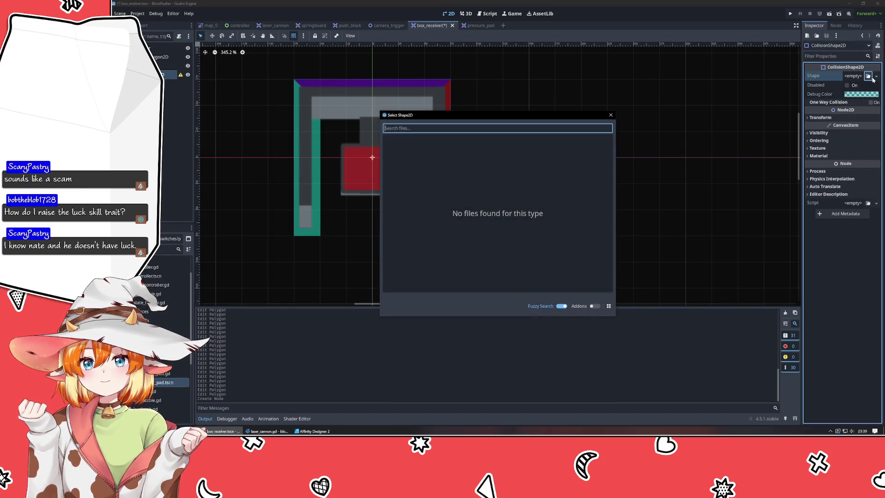
pyautogui.click(611, 115)
pyautogui.click(876, 77)
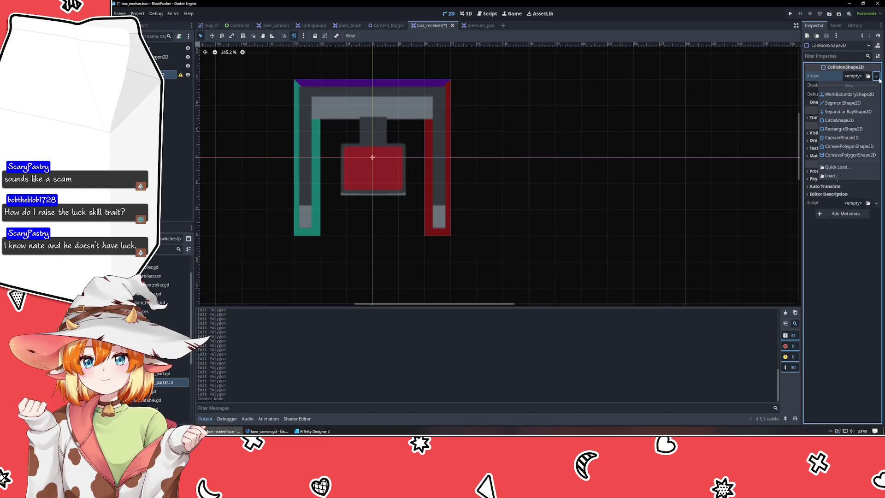
pyautogui.click(839, 129)
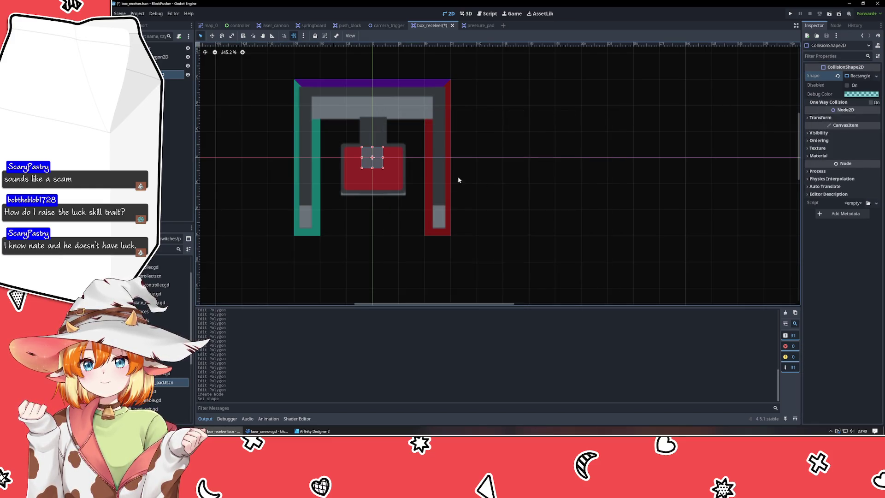
pyautogui.moveTo(362, 147)
pyautogui.mouseDown()
pyautogui.moveTo(346, 131)
pyautogui.moveTo(341, 151)
pyautogui.mouseUp()
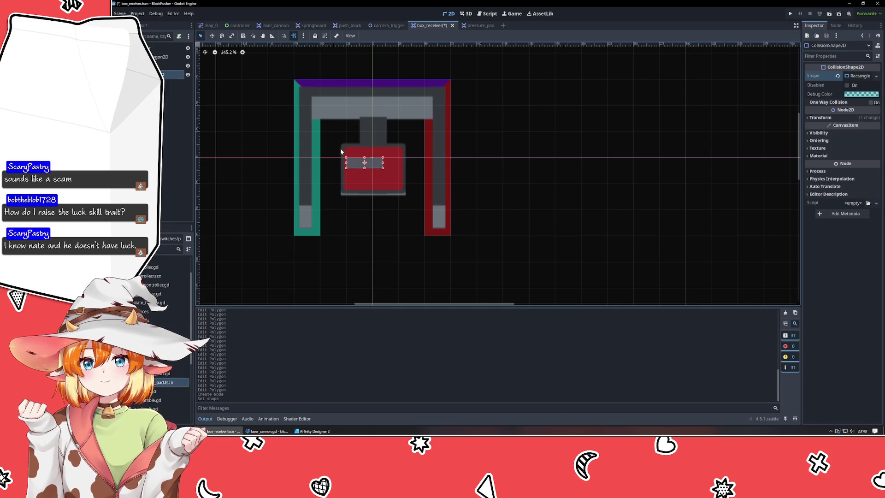
pyautogui.click(368, 142)
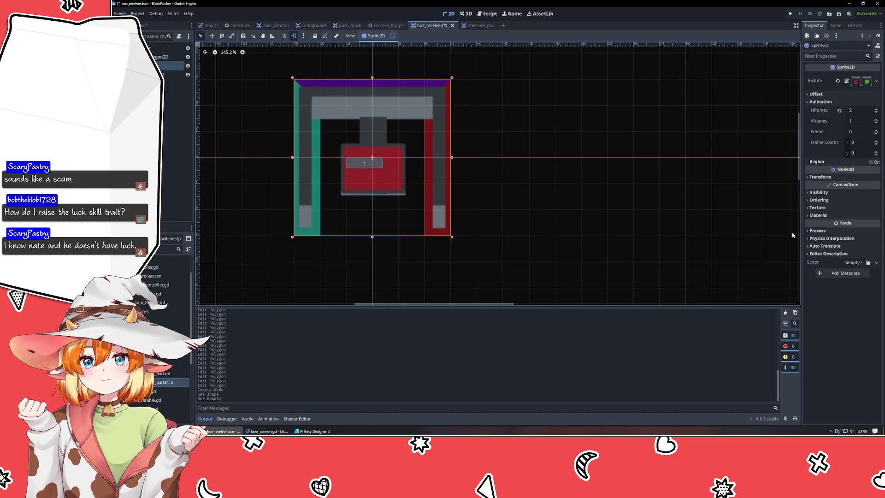
# Step: Set the Sprite2D texture filter to Nearest
pyautogui.click(828, 208)
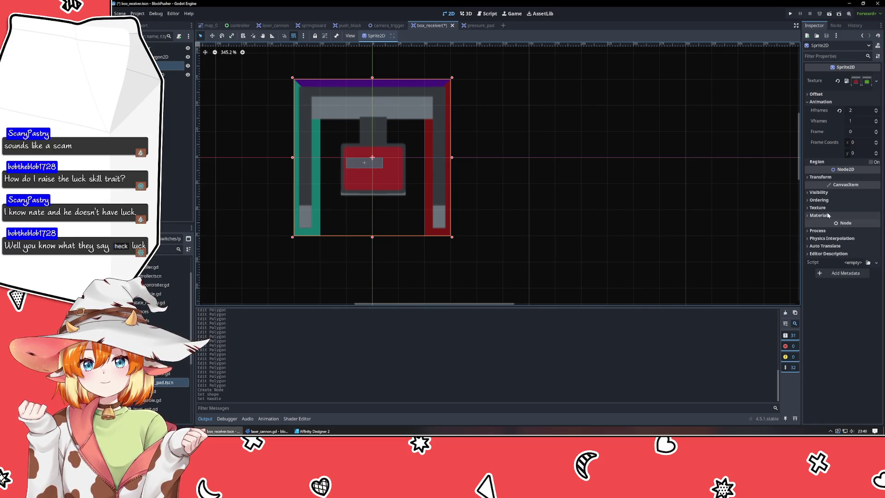
pyautogui.click(860, 217)
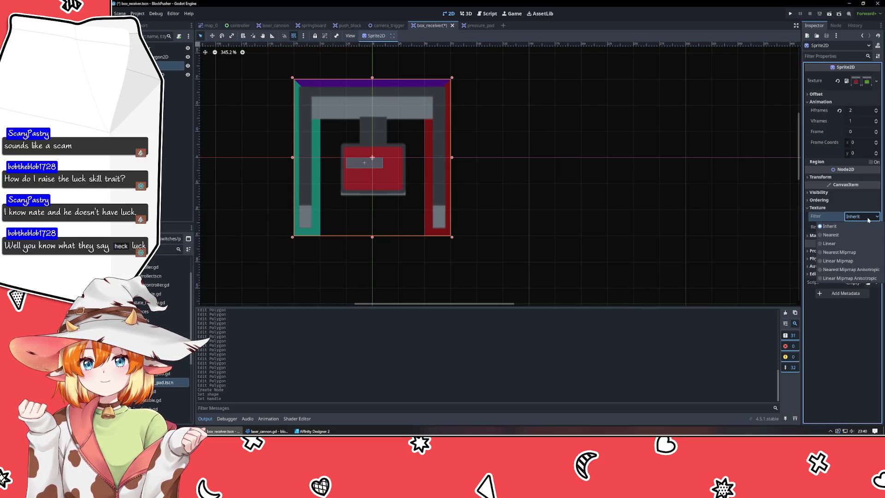
pyautogui.click(846, 238)
pyautogui.click(567, 239)
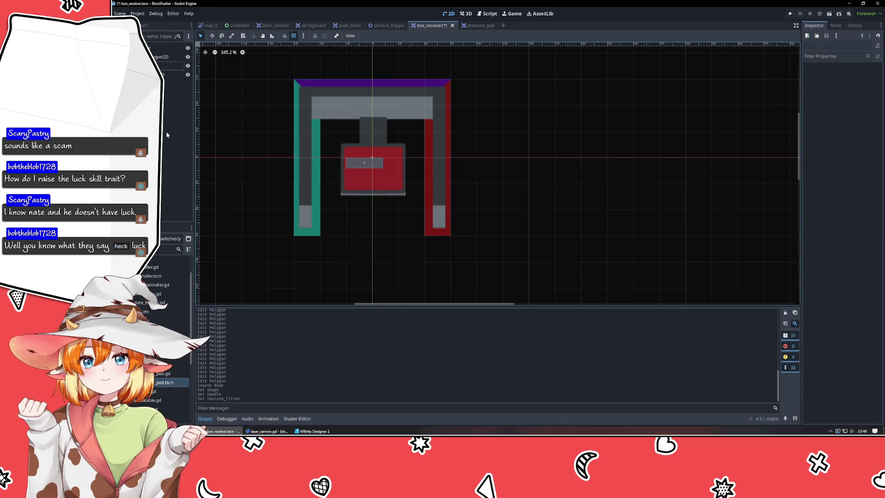
# Step: Move CollisionShape2D up in the tree, enlarge its rectangle over the red box, and save
pyautogui.moveTo(171, 75); pyautogui.dragTo(171, 63)
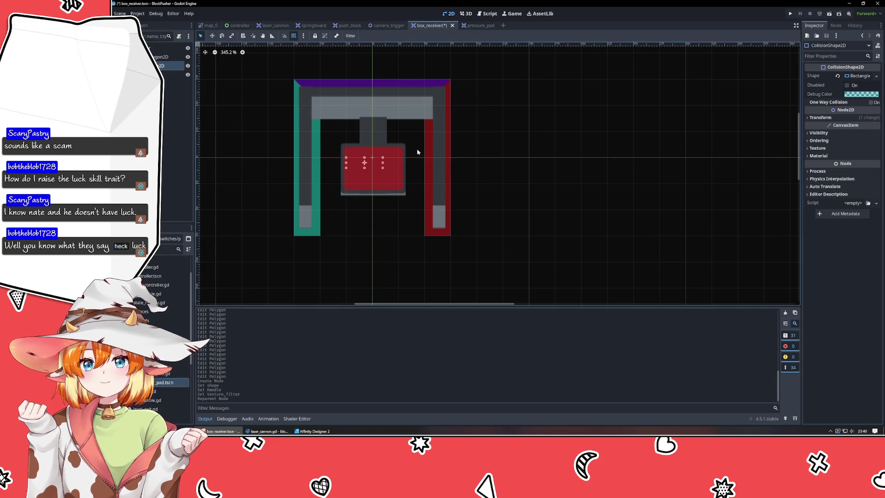
pyautogui.moveTo(383, 171); pyautogui.dragTo(397, 185)
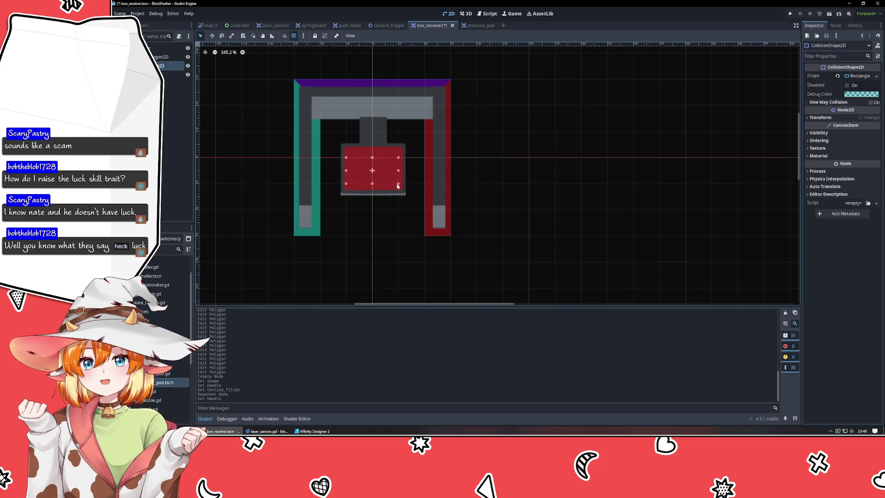
pyautogui.moveTo(346, 157); pyautogui.dragTo(346, 132)
pyautogui.moveTo(346, 184); pyautogui.dragTo(346, 210)
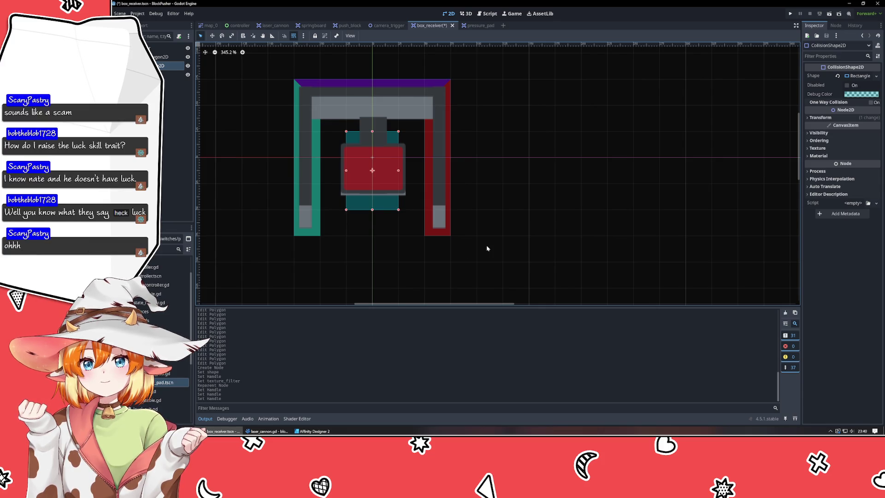
pyautogui.click(501, 248)
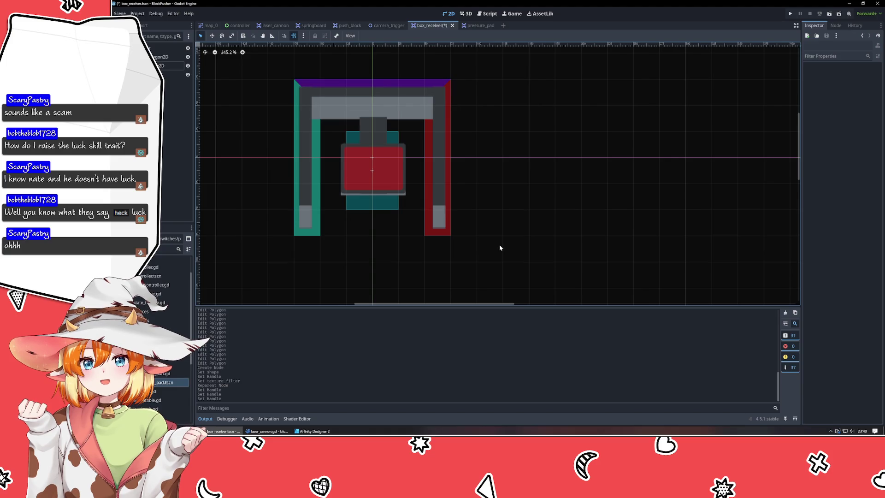
pyautogui.hotkey('ctrl', 's')
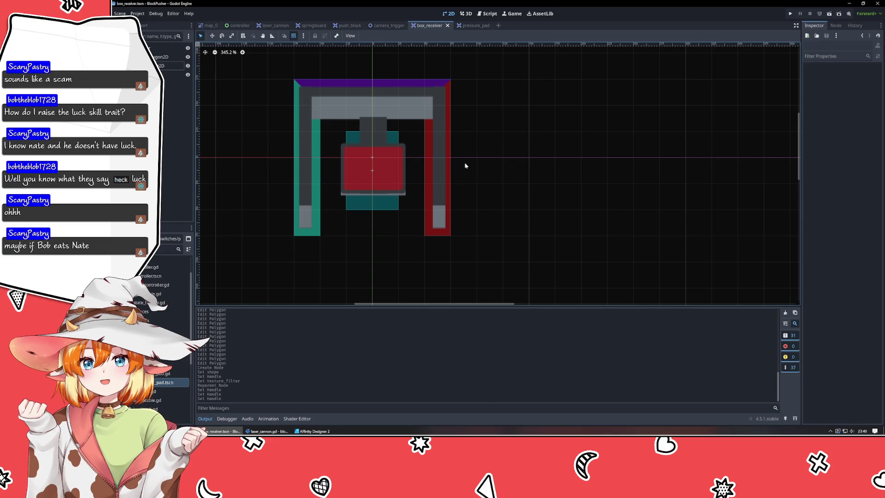
# Step: In map_0, place a box_receiver.tscn instance beside the red block
pyautogui.click(394, 136)
pyautogui.click(564, 164)
pyautogui.scroll(-2, 565, 163)
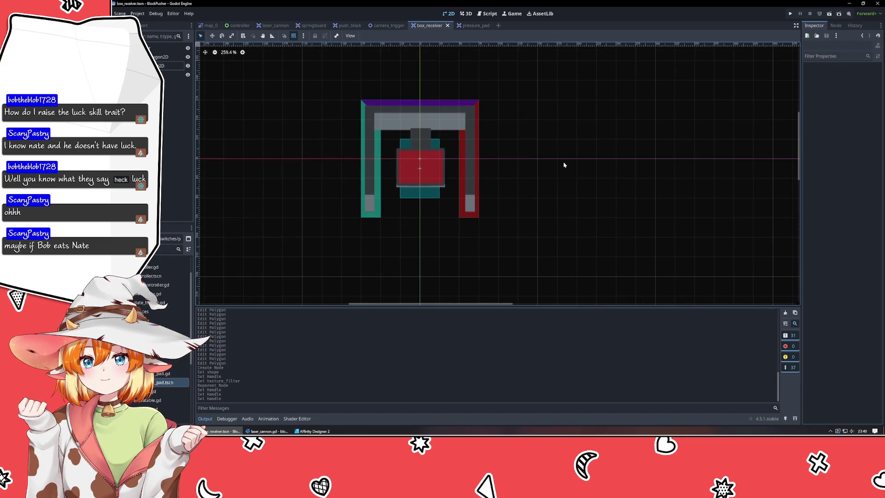
pyautogui.click(210, 26)
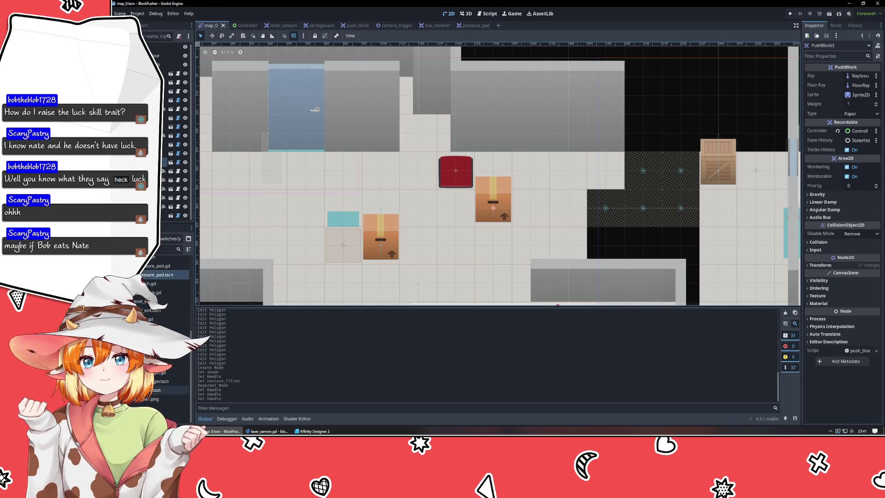
pyautogui.click(179, 362)
pyautogui.moveTo(175, 363)
pyautogui.mouseDown()
pyautogui.moveTo(362, 273)
pyautogui.moveTo(418, 208)
pyautogui.moveTo(418, 170)
pyautogui.mouseUp()
pyautogui.moveTo(506, 203)
pyautogui.mouseDown()
pyautogui.moveTo(430, 202)
pyautogui.moveTo(429, 166)
pyautogui.moveTo(413, 169)
pyautogui.moveTo(471, 170)
pyautogui.moveTo(395, 162)
pyautogui.moveTo(431, 184)
pyautogui.moveTo(433, 159)
pyautogui.moveTo(477, 204)
pyautogui.mouseUp()
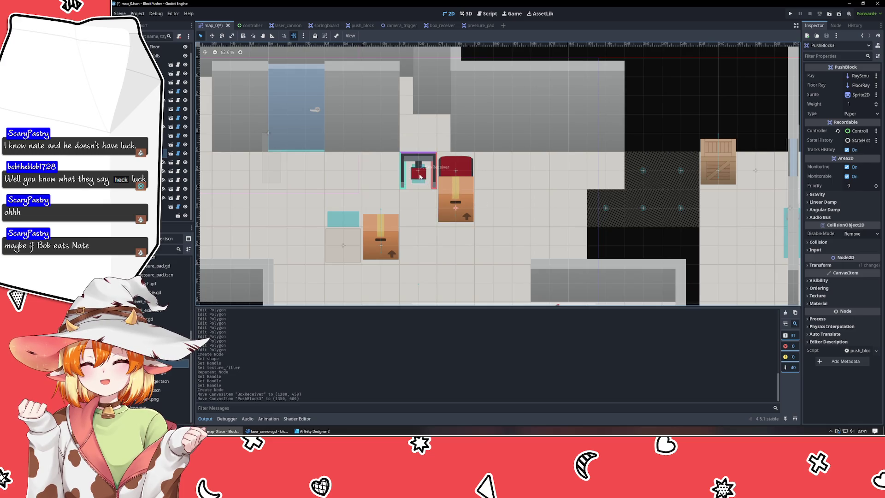
# Step: Check the BoxReceiver and PushBlock3, then save and run the project
pyautogui.click(418, 173)
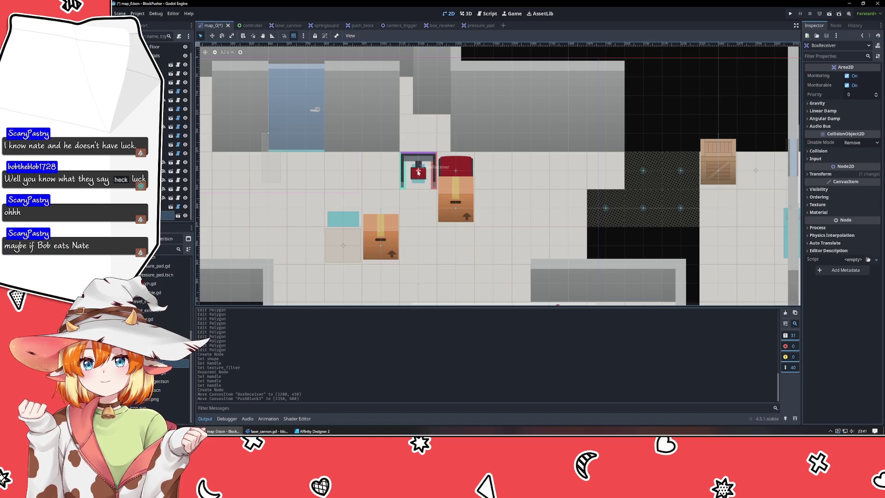
pyautogui.click(463, 203)
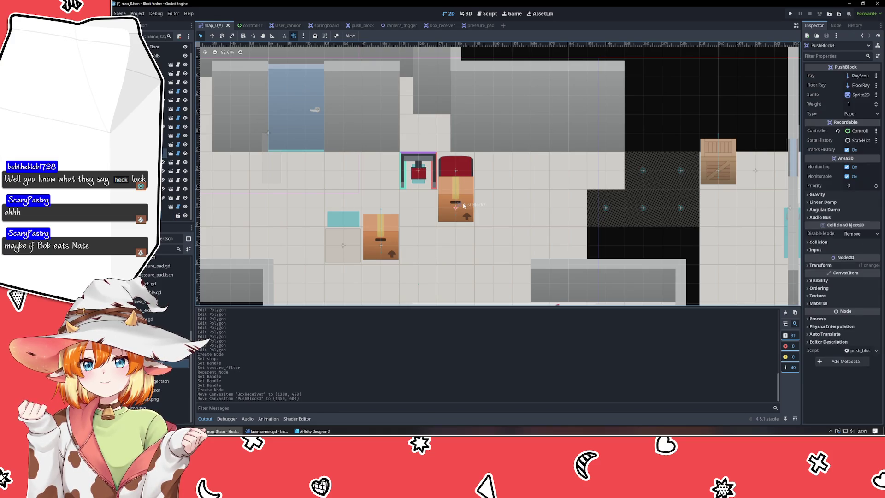
pyautogui.click(789, 17)
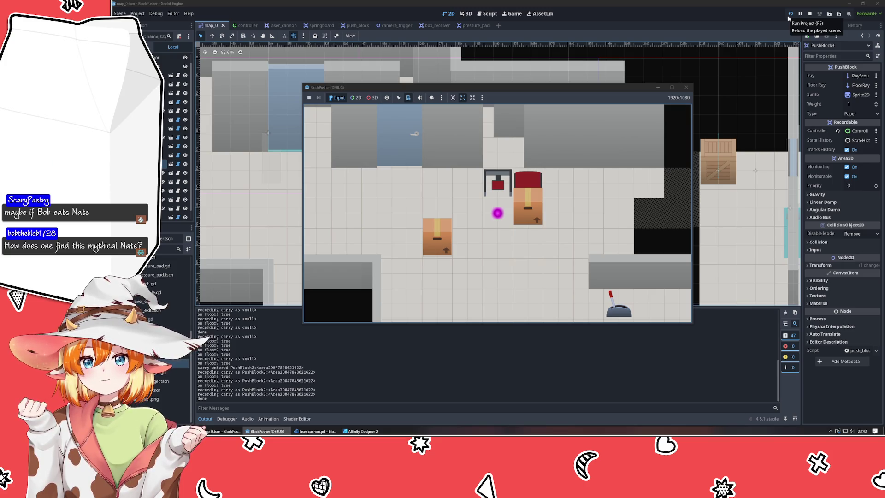
# Step: Stop the running game with F8 and pan the map_0 view
pyautogui.press('F8')
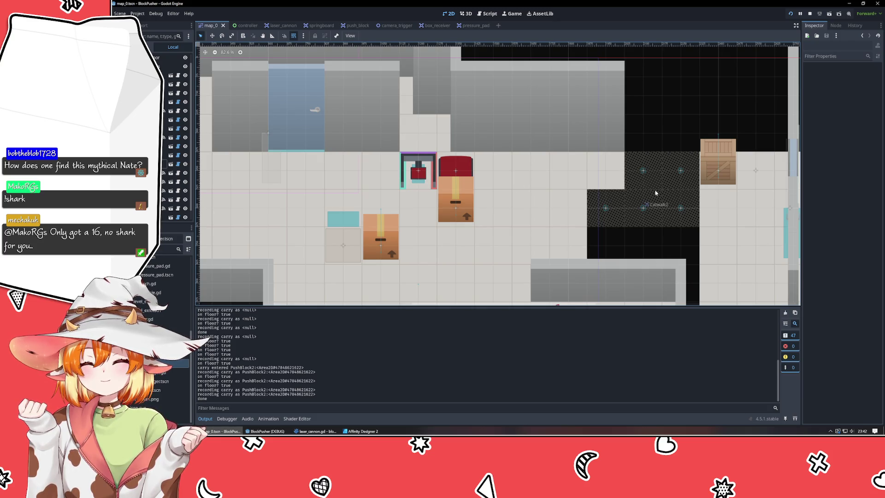
pyautogui.moveTo(645, 111); pyautogui.dragTo(696, 122)
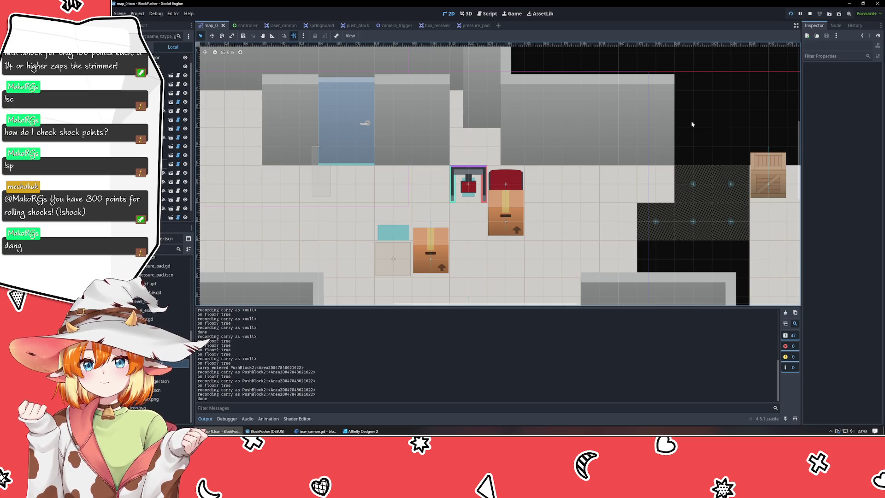
# Step: Move PushBlock3 one tile up-right, beside the red block and in line with the receiver
pyautogui.scroll(1, 685, 122)
pyautogui.moveTo(685, 122); pyautogui.dragTo(652, 173)
pyautogui.scroll(-3, 539, 243)
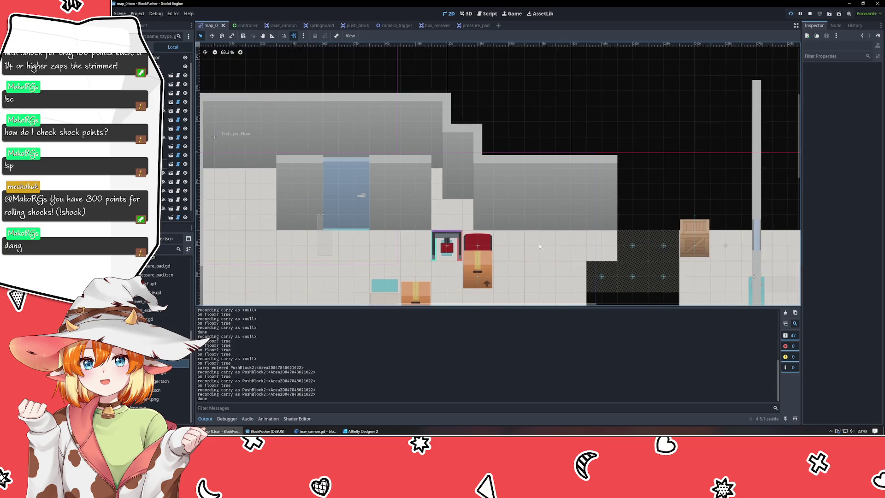
pyautogui.moveTo(538, 243)
pyautogui.mouseDown()
pyautogui.moveTo(520, 167)
pyautogui.moveTo(516, 187)
pyautogui.moveTo(543, 160)
pyautogui.mouseUp()
pyautogui.scroll(1, 543, 159)
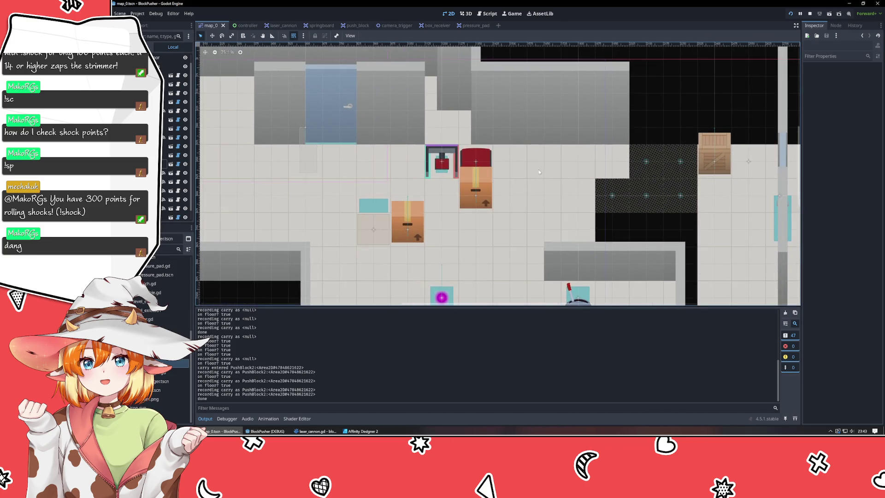
pyautogui.moveTo(477, 201); pyautogui.dragTo(510, 169)
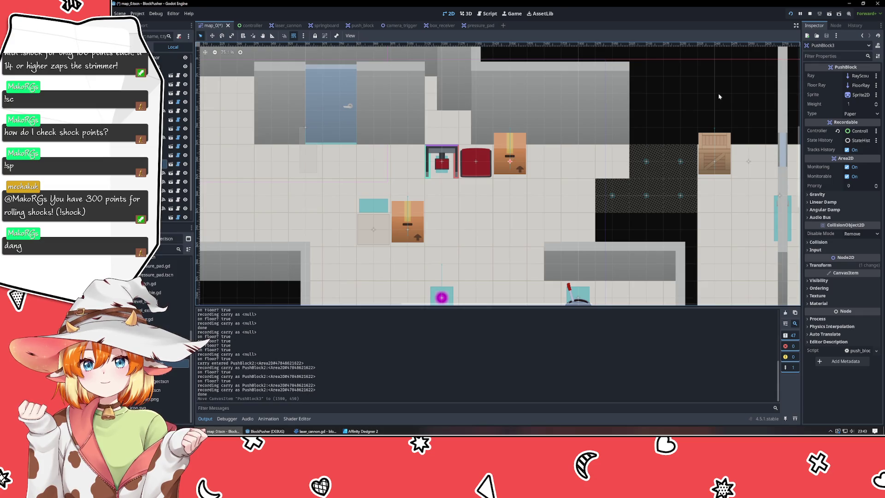
pyautogui.click(717, 95)
pyautogui.scroll(-6, 555, 192)
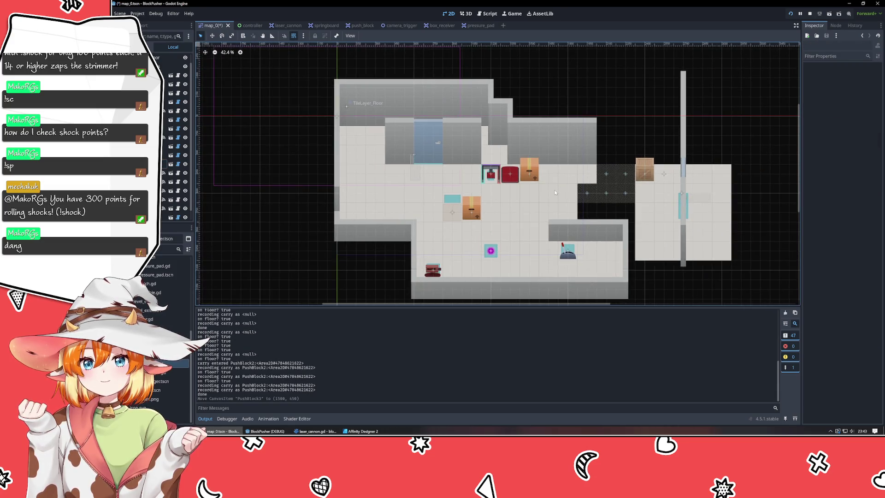
pyautogui.scroll(4, 530, 214)
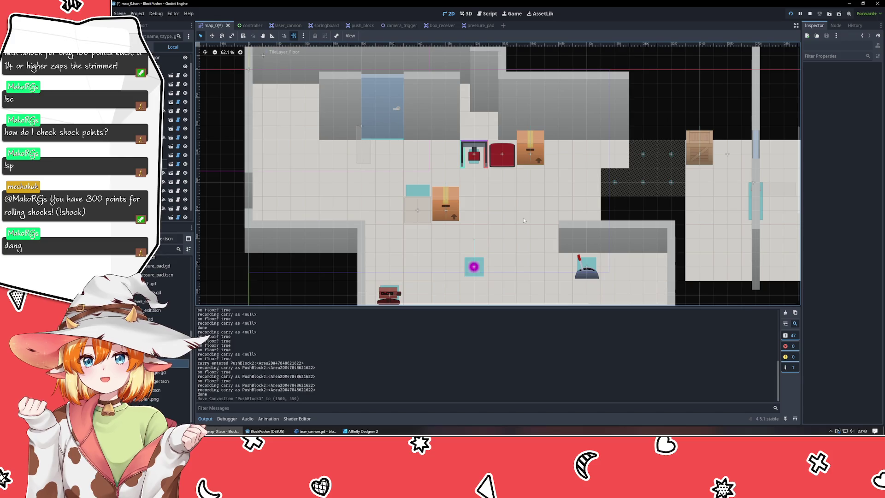